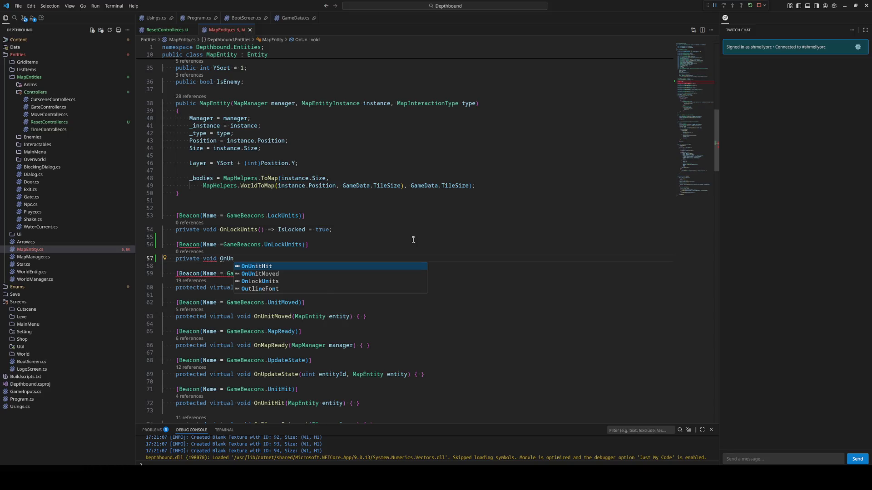
Complete line 57 as private void OnUnlockUnits() => IsLocked = false;
key("BackSpace")
key("BackSpace")
key("BackSpace")
type("luc")
key("BackSpace")
key("BackSpace")
type("ockUnits(")
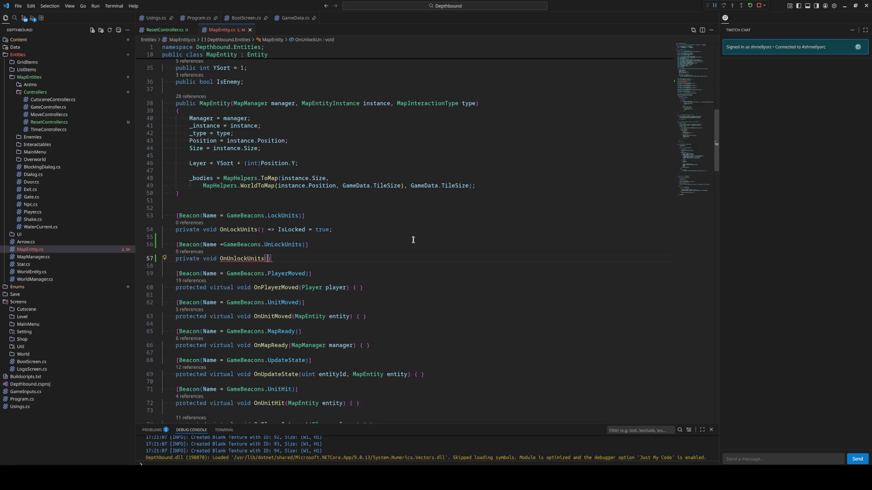
type(") => Isl")
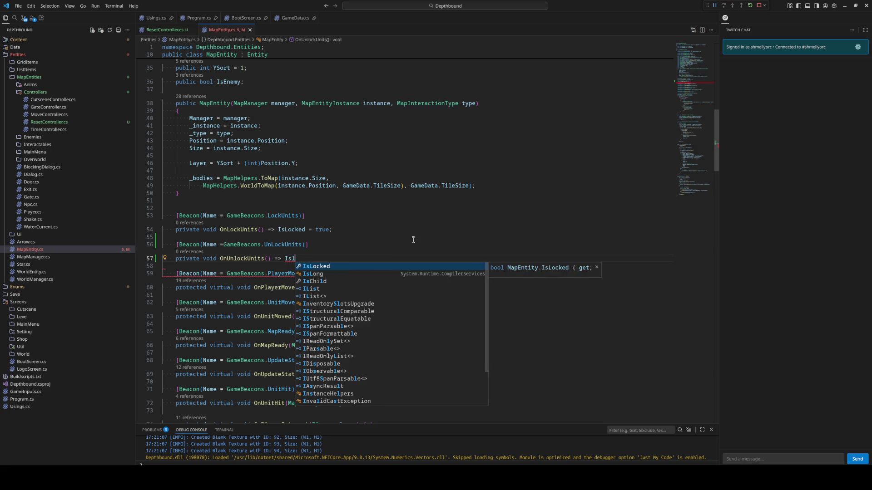
key("Tab")
type("= false;")
left_click(413, 240)
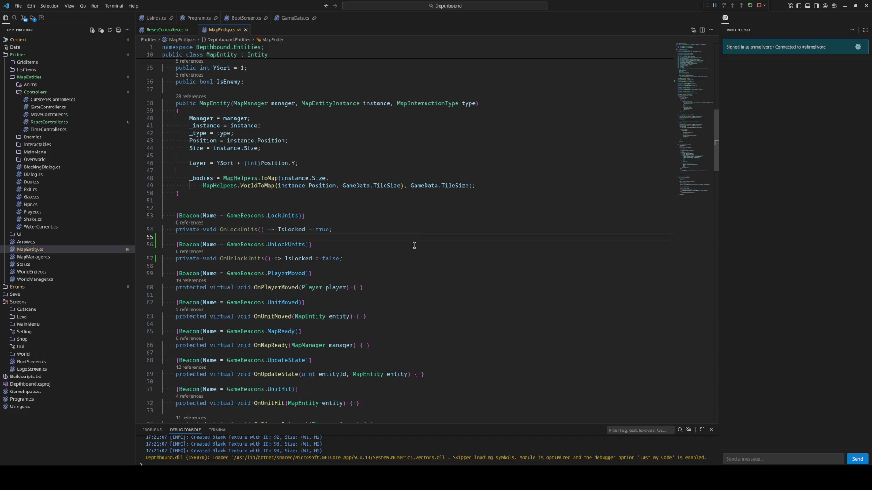
Compare the UnLockUnits and LockUnits beacon names on the attribute lines, then close MapEntity.cs
left_click(305, 245)
double_click(287, 245)
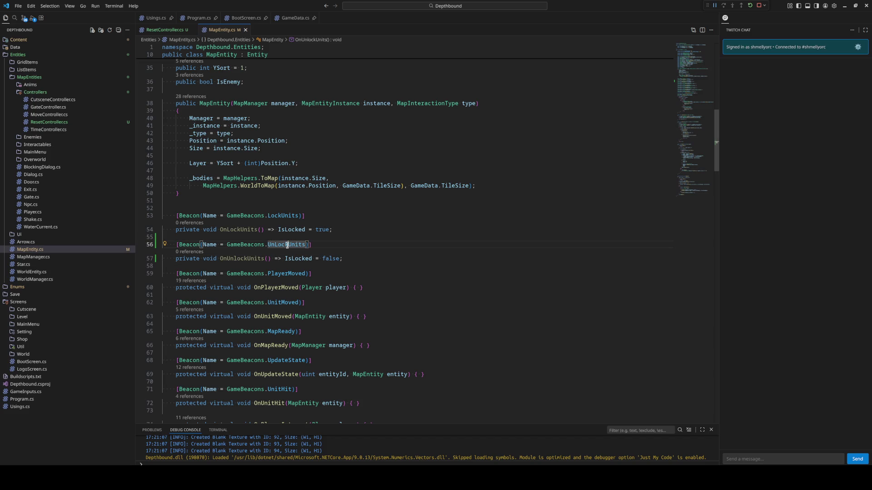
double_click(282, 216)
left_click(306, 216)
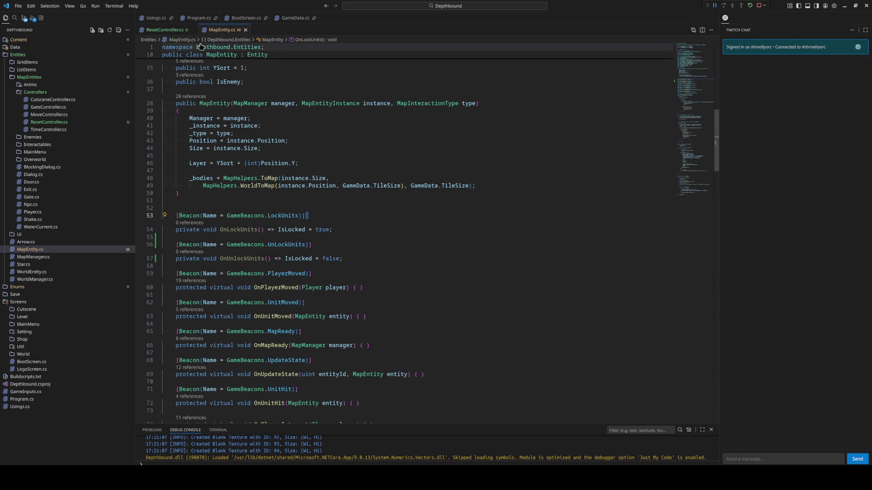
left_click(244, 30)
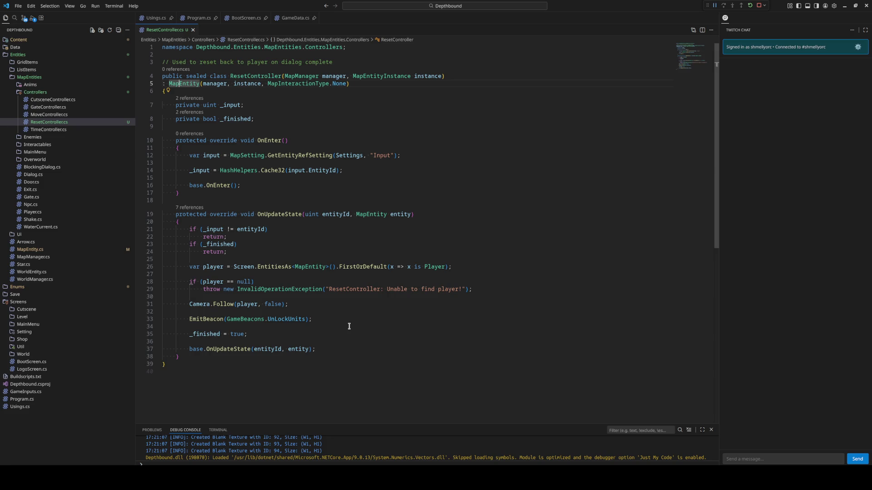
Switch from ResetController.cs to the Aseprite window showing Level.aseprite
key("alt+Tab")
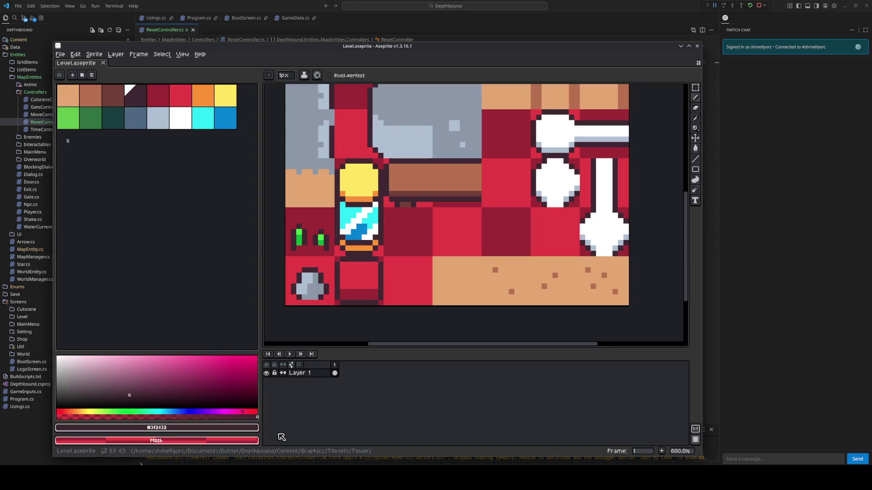
Save the tileset and the LDtk project, closing the entity definitions panel
key("ctrl+s")
key("alt+Tab")
key("ctrl+s")
key("Escape")
key("Escape")
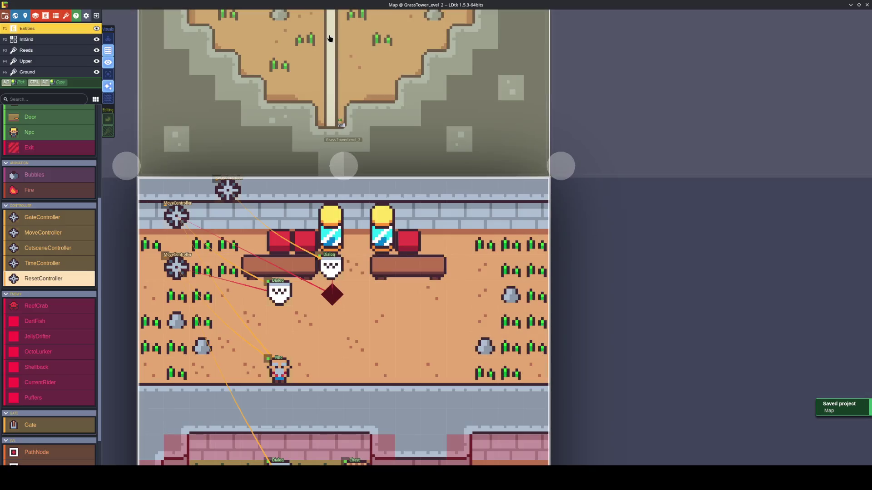
left_click(335, 263)
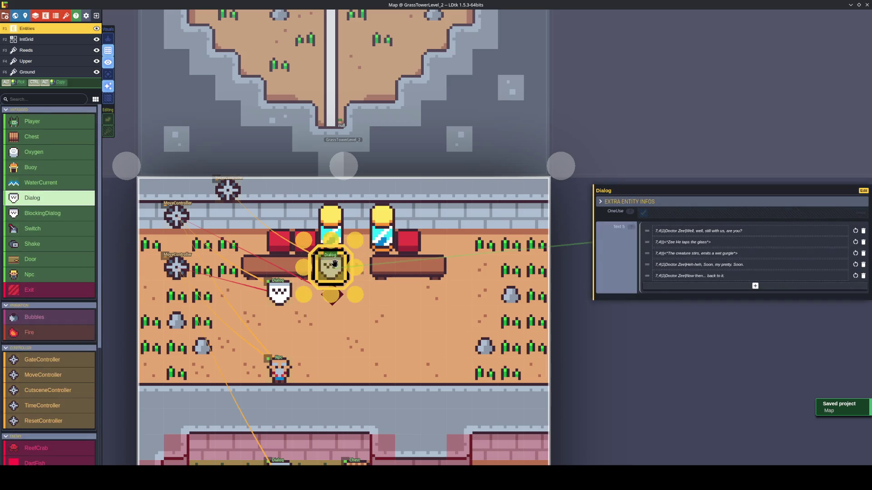
key("ctrl+s")
Check the ResetController class name against its LDtk entity definition, then save the project
mouse_move(237, 478)
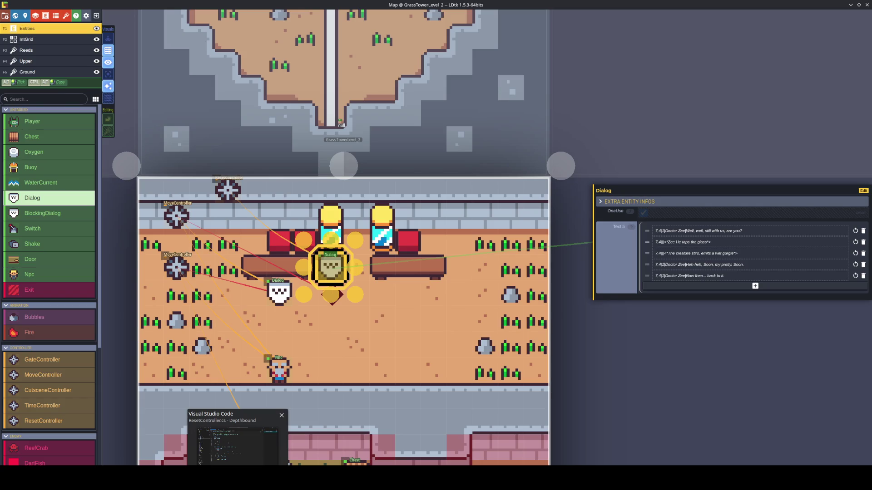
left_click(237, 443)
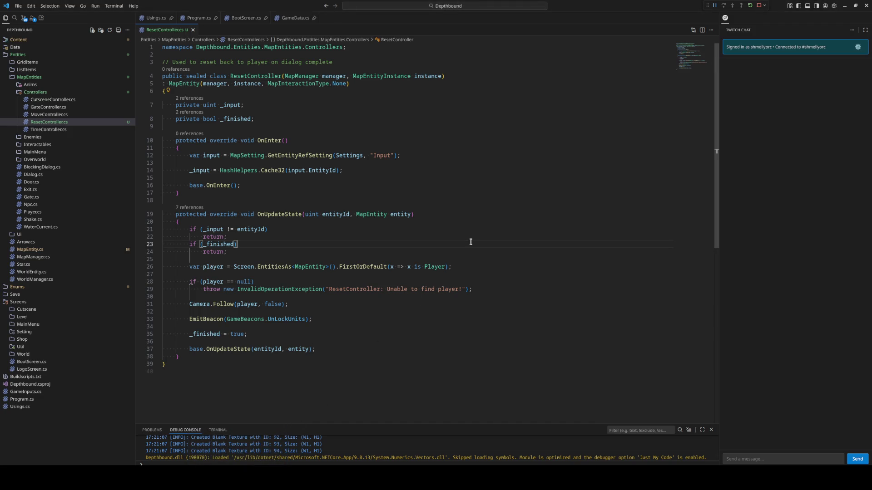
double_click(255, 75)
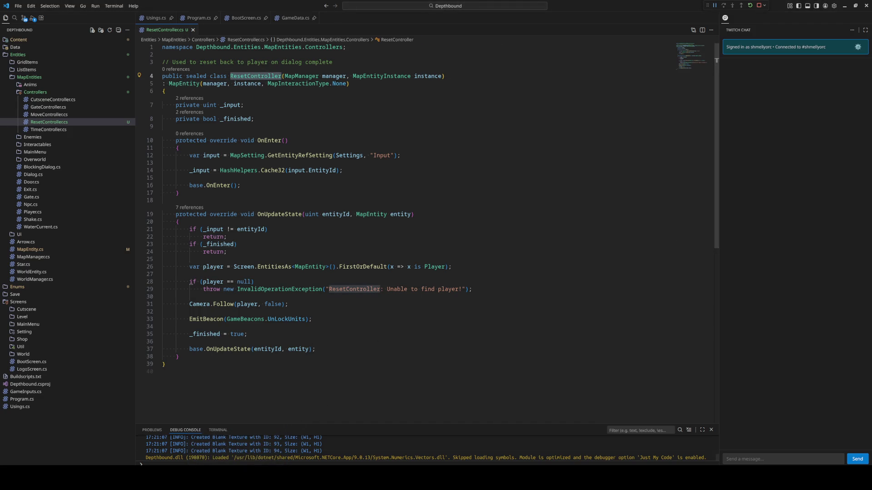
key("alt+Tab")
left_click(229, 189)
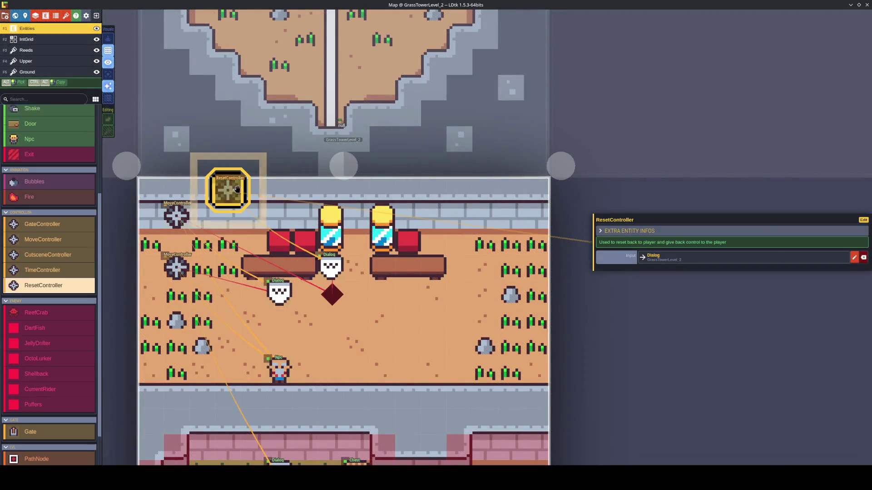
left_click(863, 220)
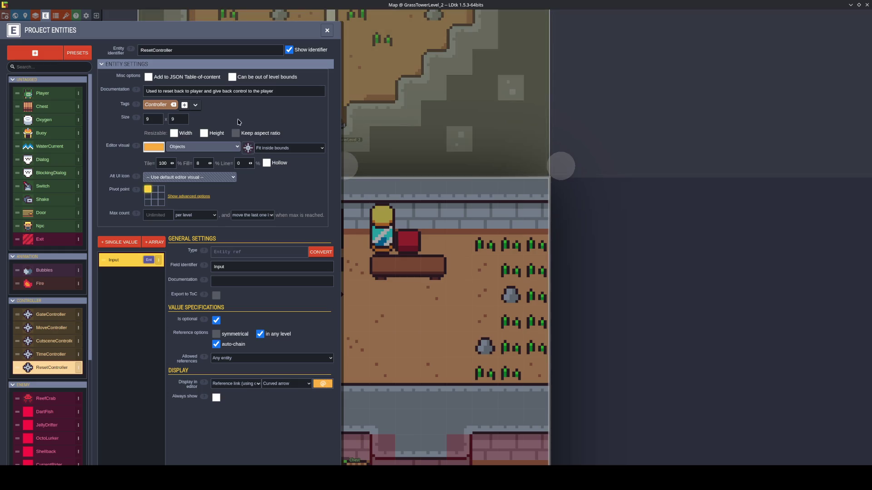
left_click(195, 52)
key("ctrl+s")
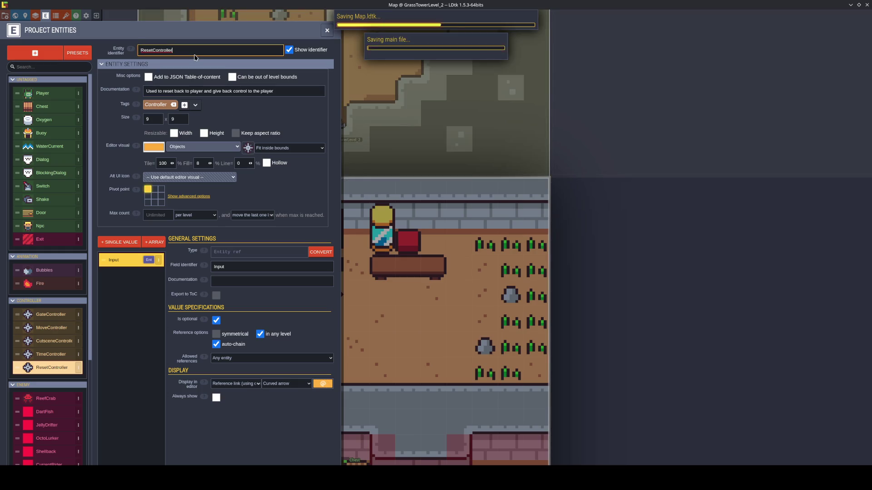
left_click(327, 31)
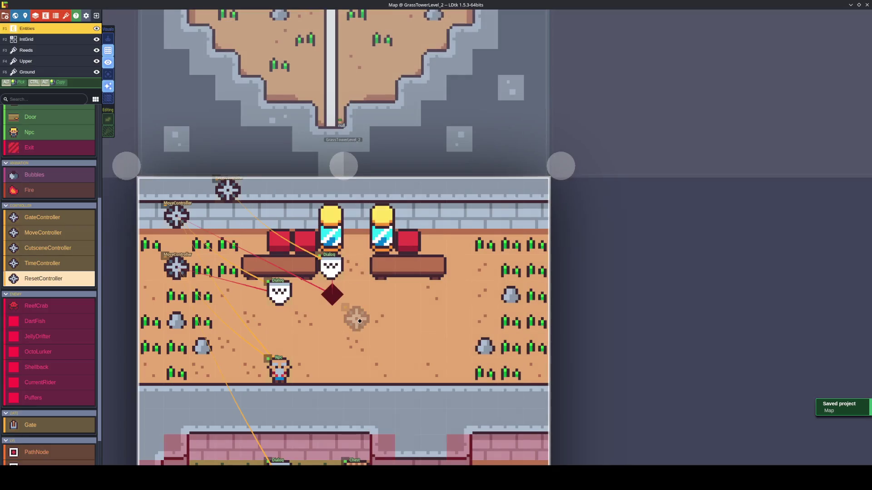
Move ResetController down one tile beside MoveController, save, and restart the game with a fresh build
left_click(221, 200)
left_click_drag(221, 200, 221, 225)
key("Escape")
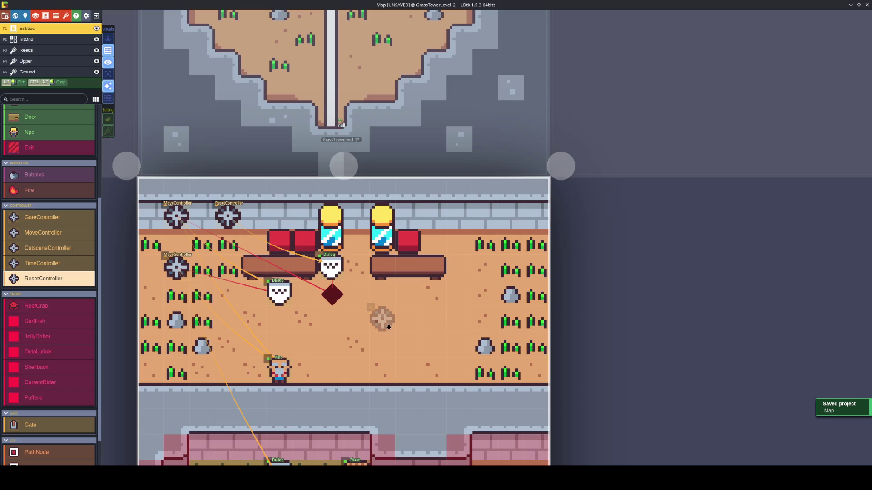
key("ctrl+s")
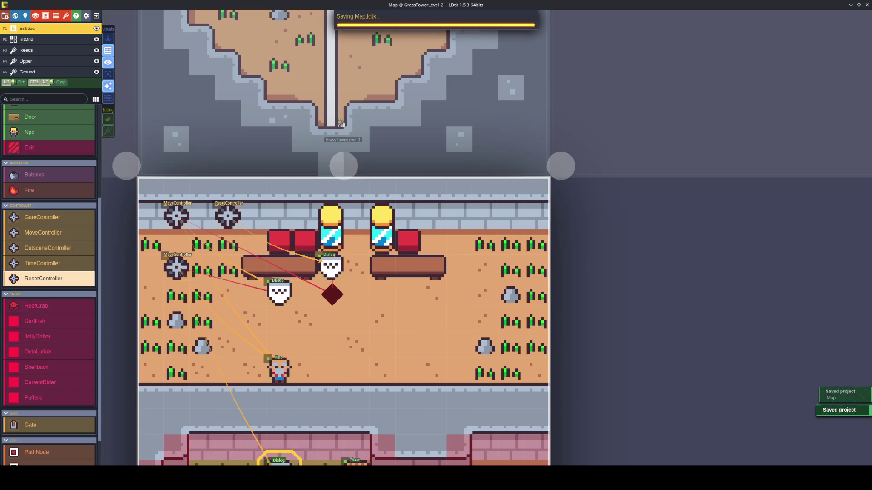
key("alt+Tab")
key("ctrl+shift+F5")
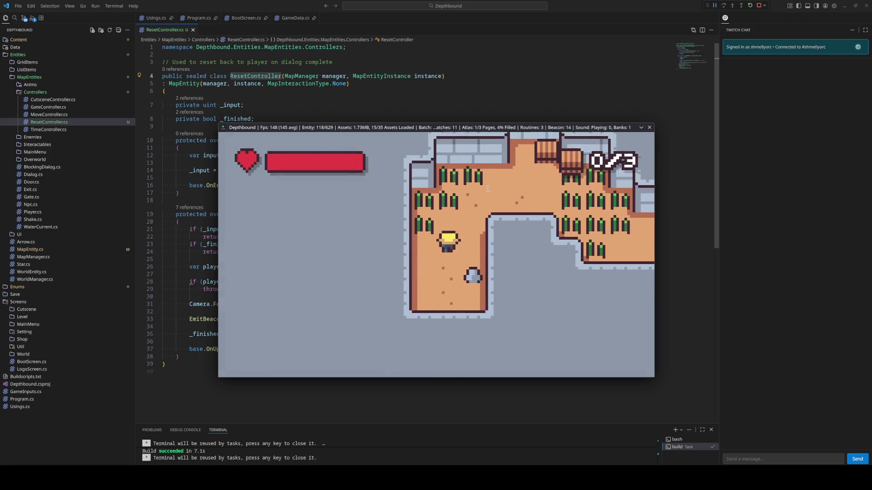
Return to LDtk and zoom out to the world map view
key("alt+Tab")
scroll(420, 327, "down", 6)
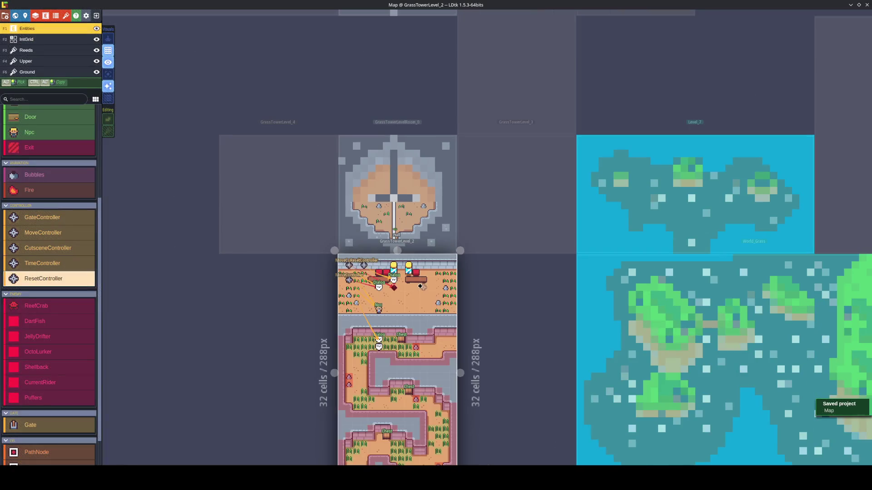
Open GrassTowerLevel_2, set the Player's Direction to Up, save, and go back to VS Code
double_click(419, 327)
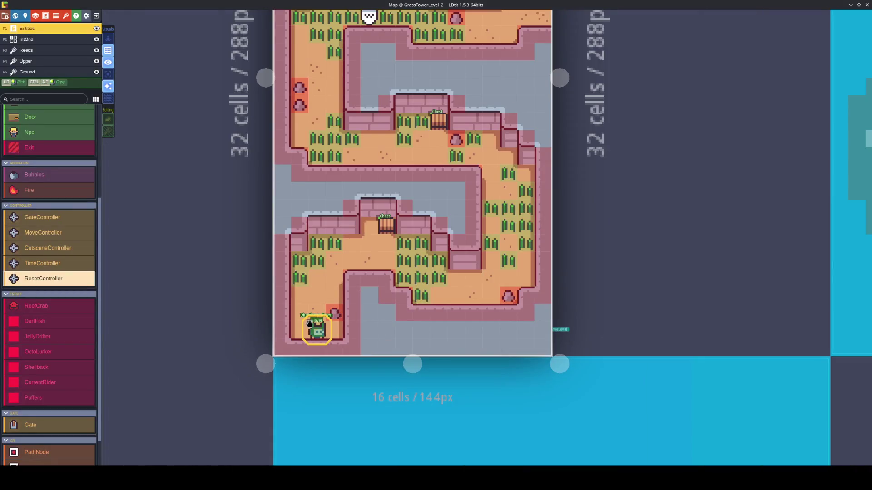
left_click(735, 251)
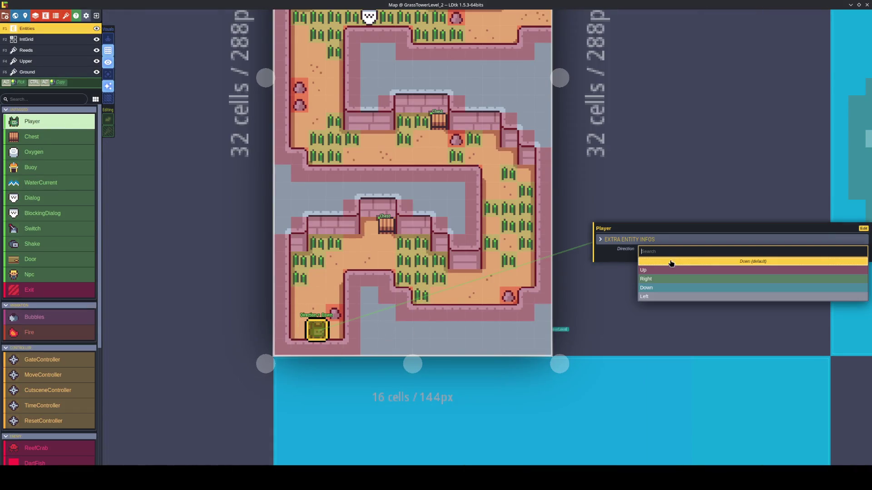
left_click(734, 268)
key("ctrl+s")
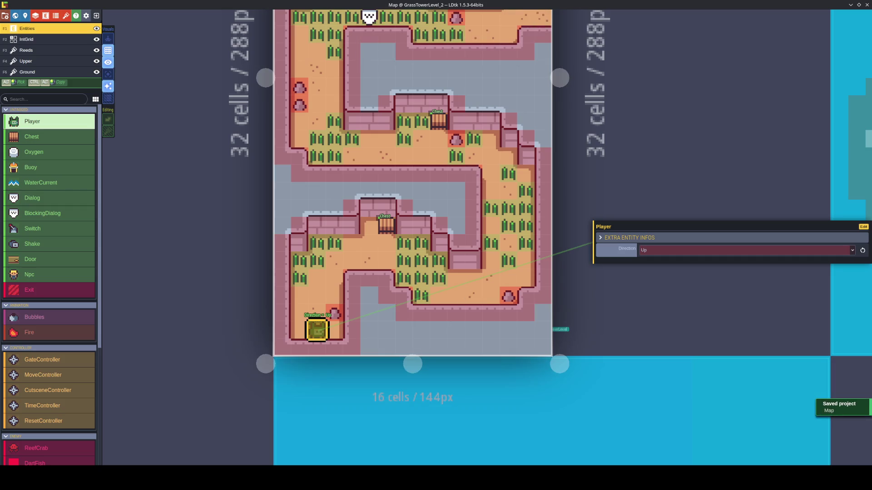
left_click(237, 477)
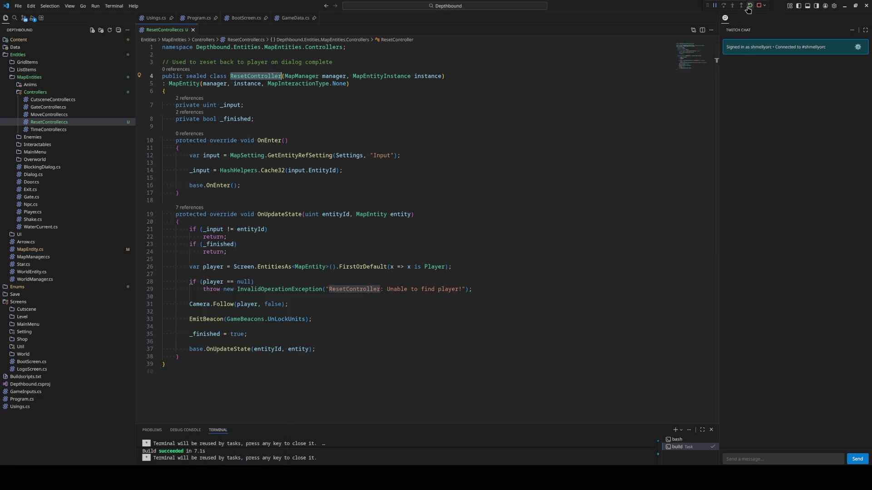
Launch the game and walk the player up through the stone structure and right through the grass corridor
key("F5")
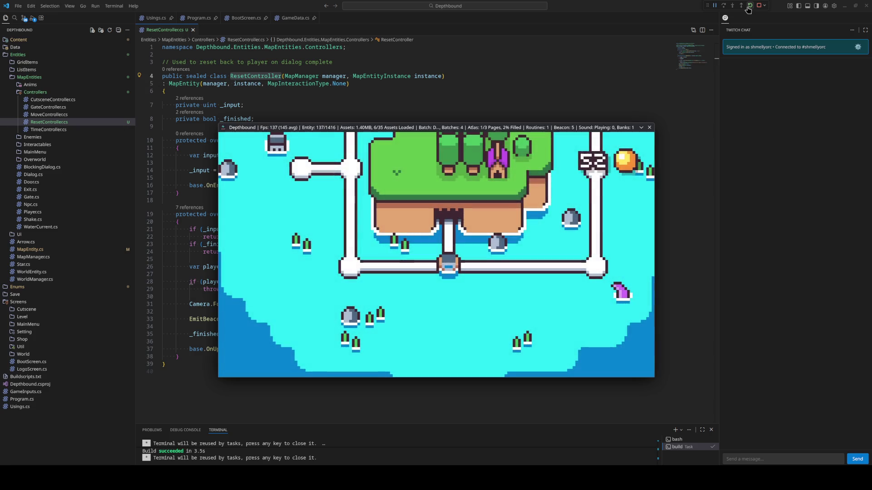
key("Left")
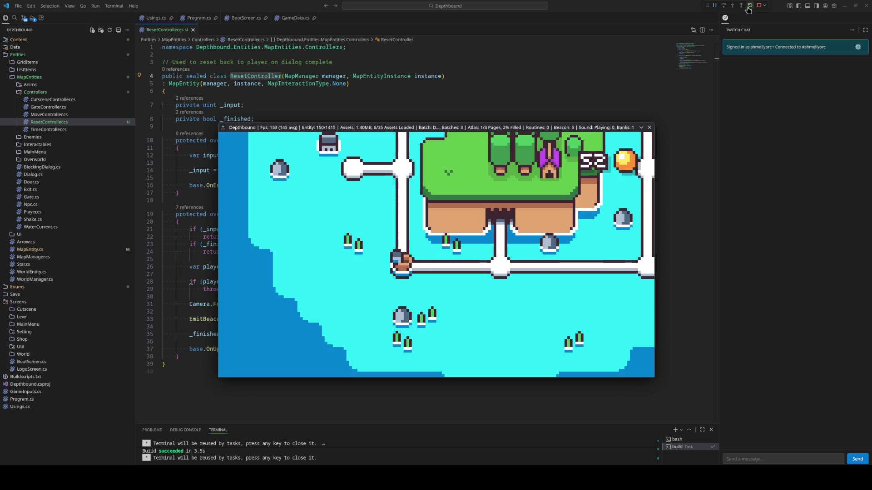
key("Up")
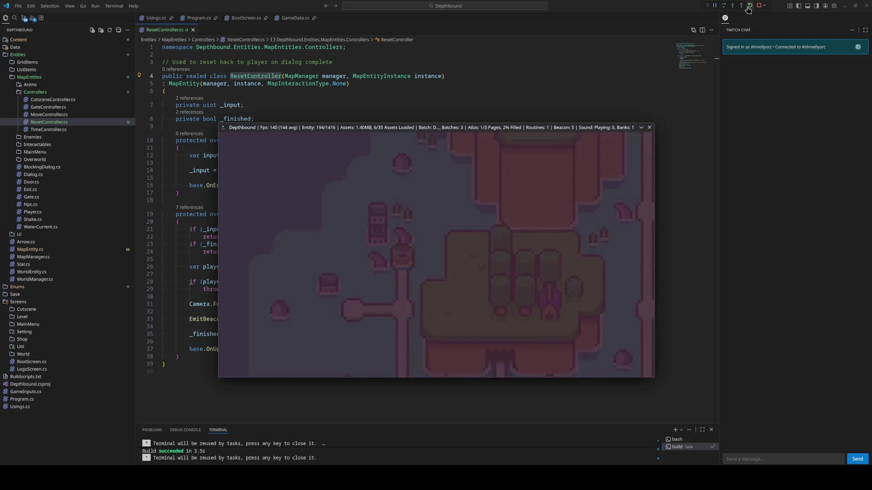
key("Up")
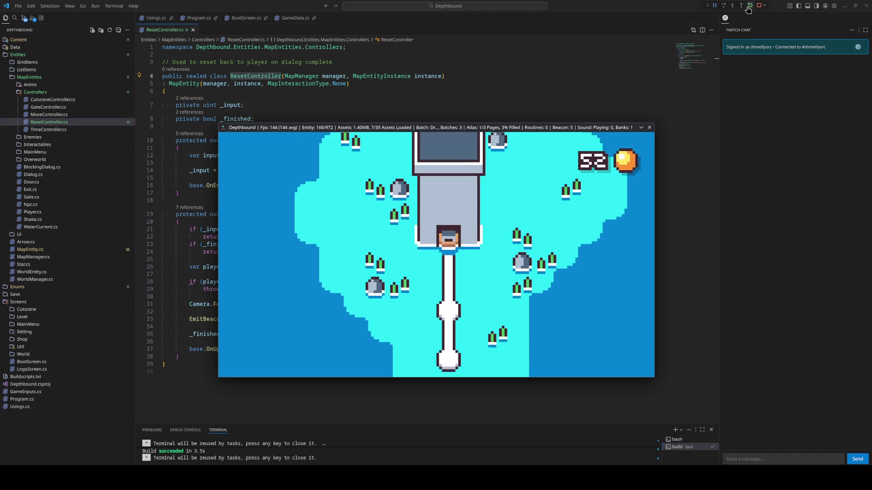
key("Up")
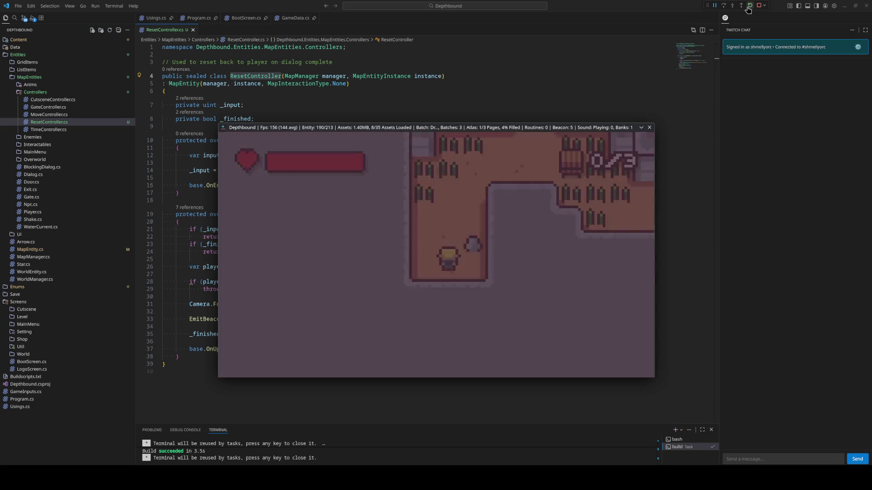
key("Up")
key("Right")
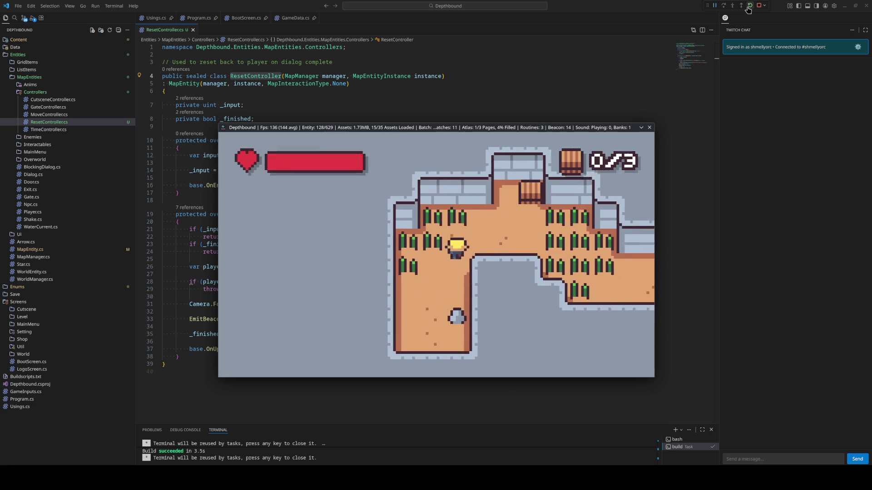
key("Right")
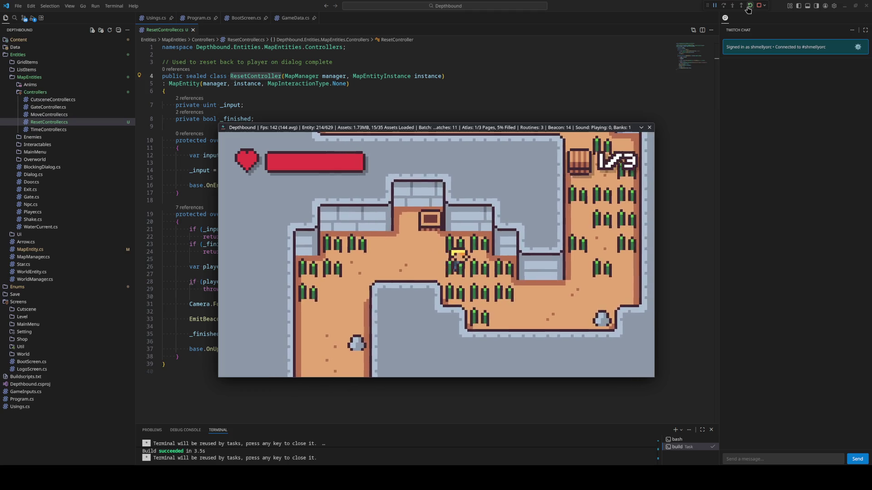
key("Right")
key("Down")
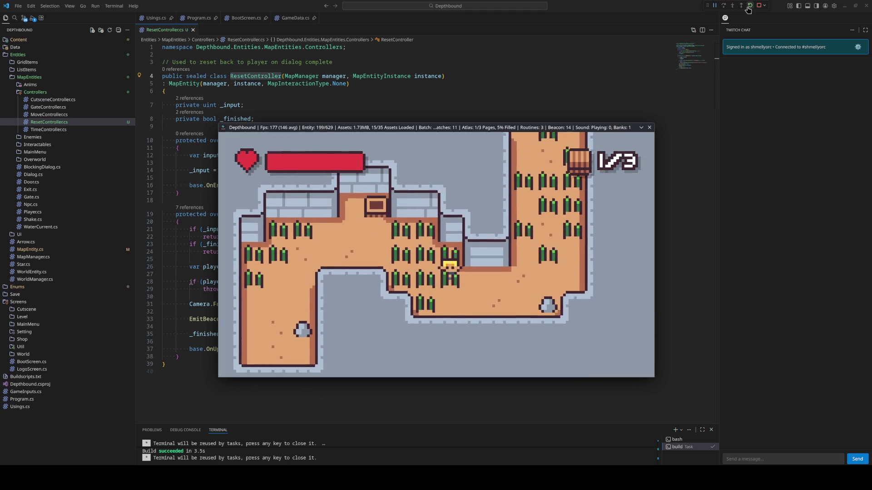
key("Right")
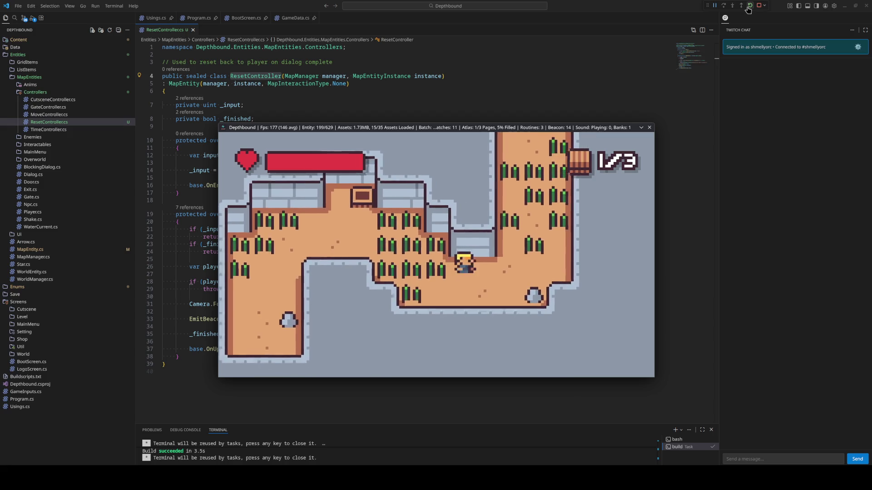
key("Up")
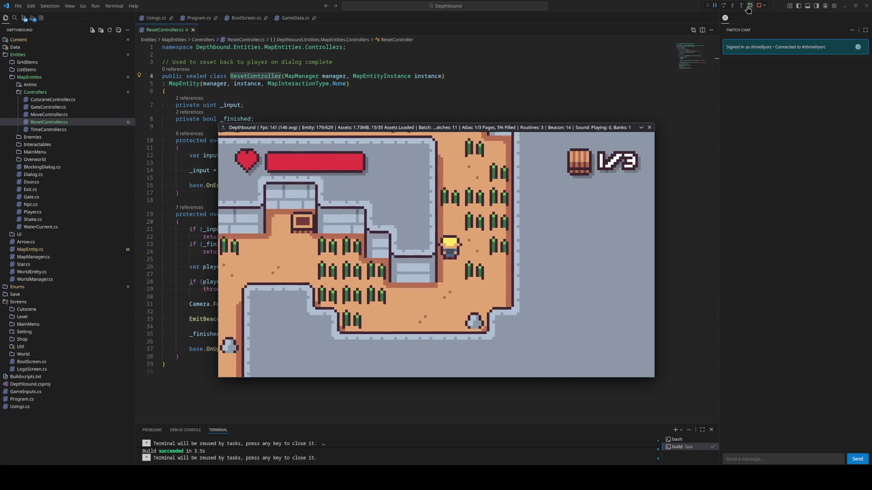
key("Up")
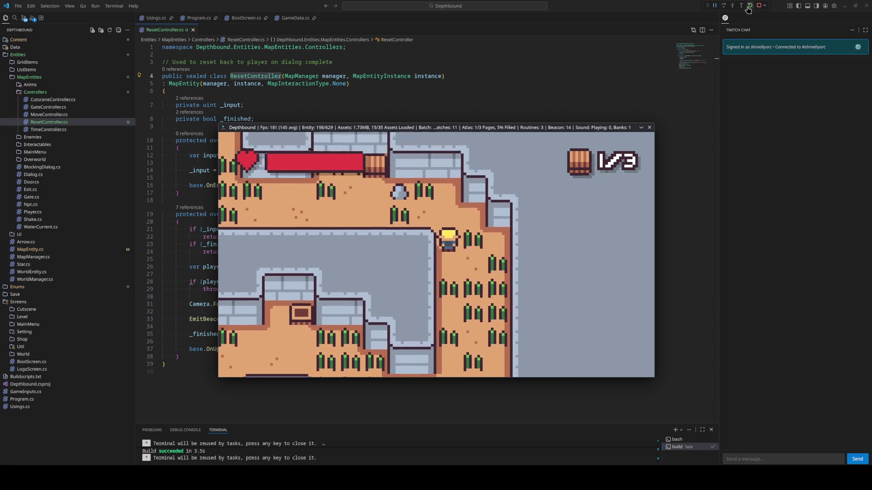
Collect the barrel at the doorway with E, then walk up and right into the next area
key("Up")
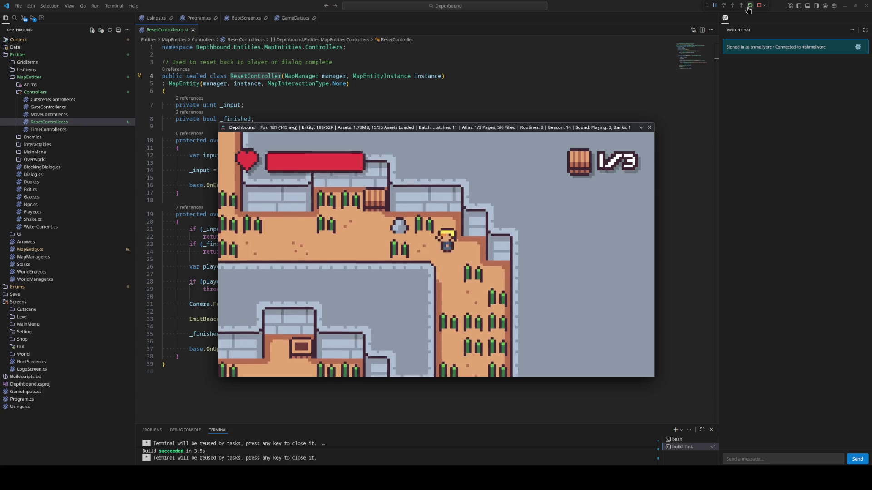
key("Left")
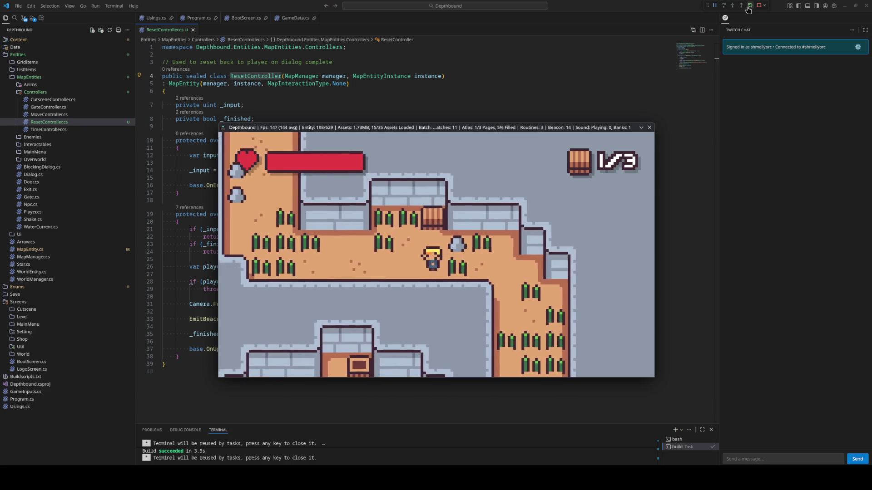
key("Up")
key("e")
key("Left")
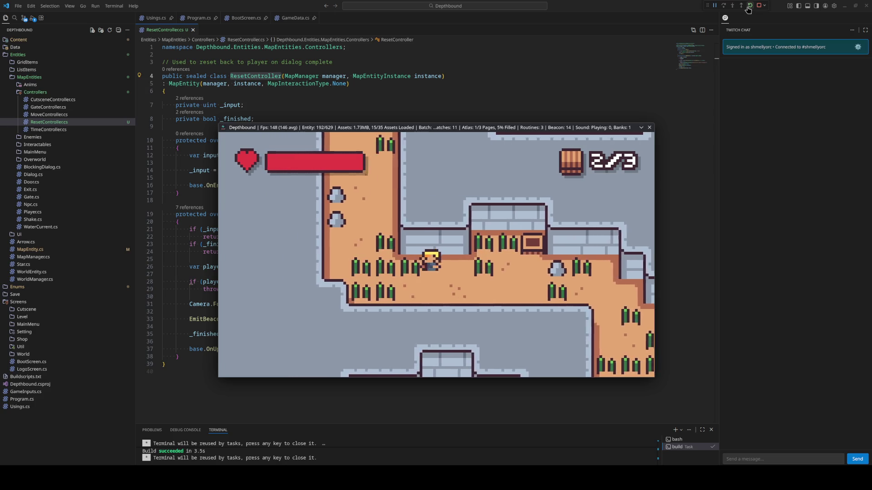
key("Left")
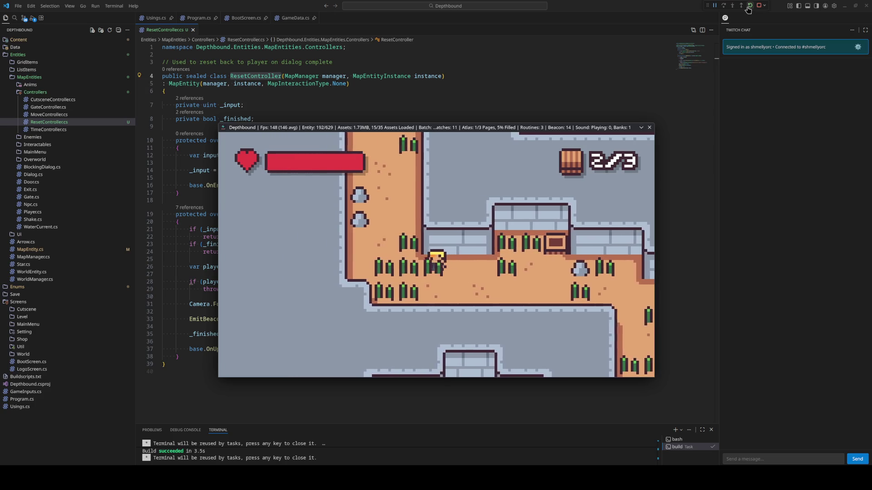
key("Up")
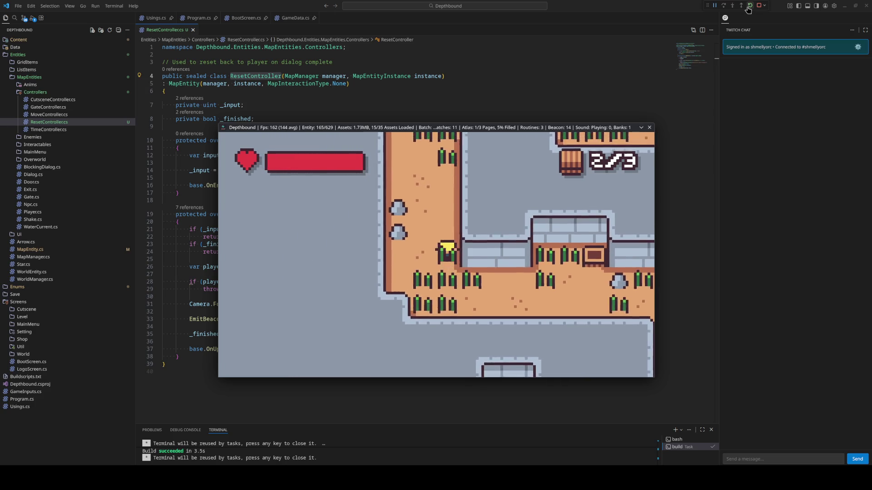
key("Up")
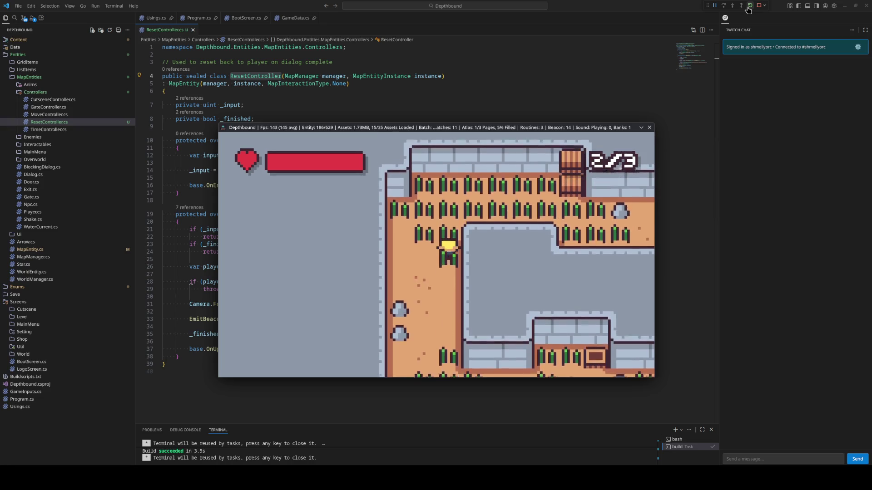
key("Up")
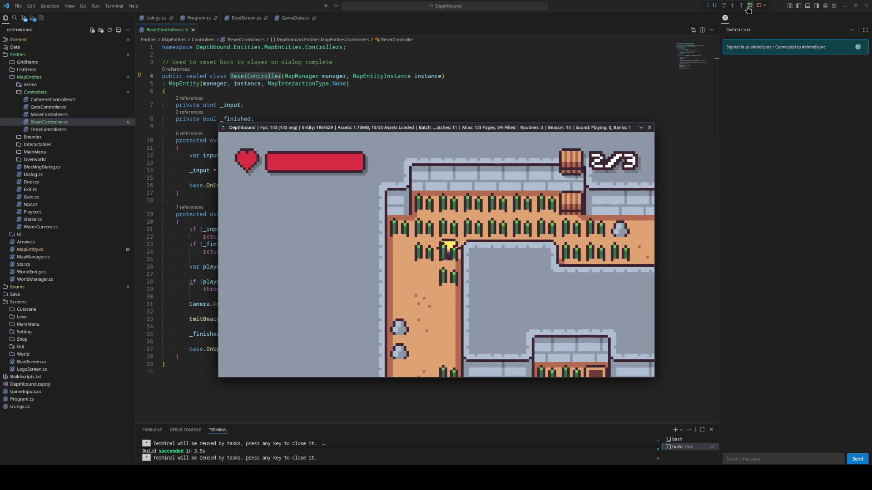
key("Right")
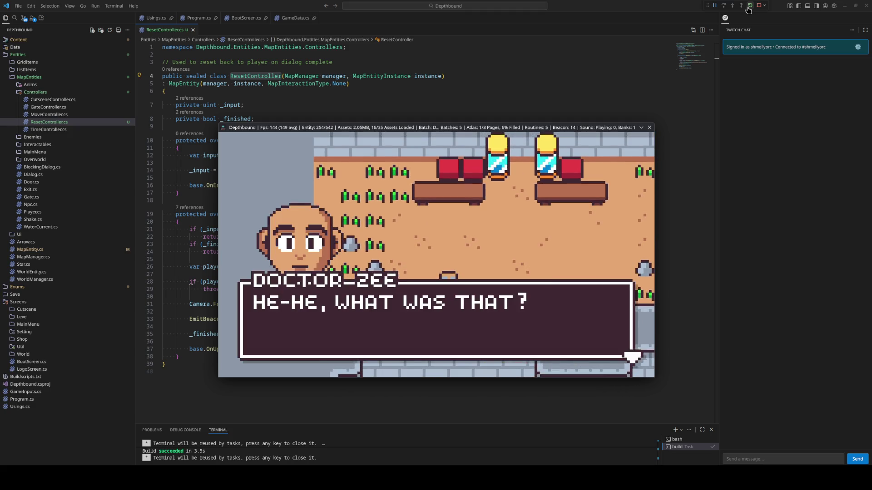
Advance through all of Doctor-Zee's dialog lines with Space until the cutscene ends
key("space")
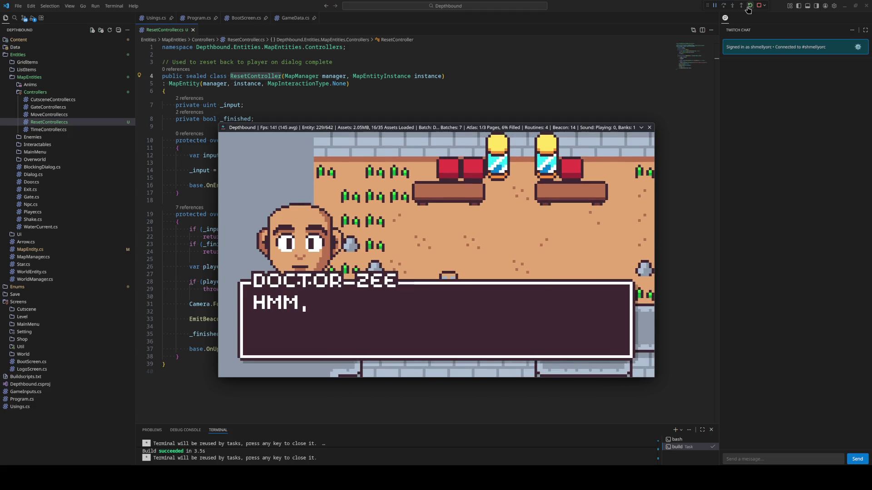
key("space")
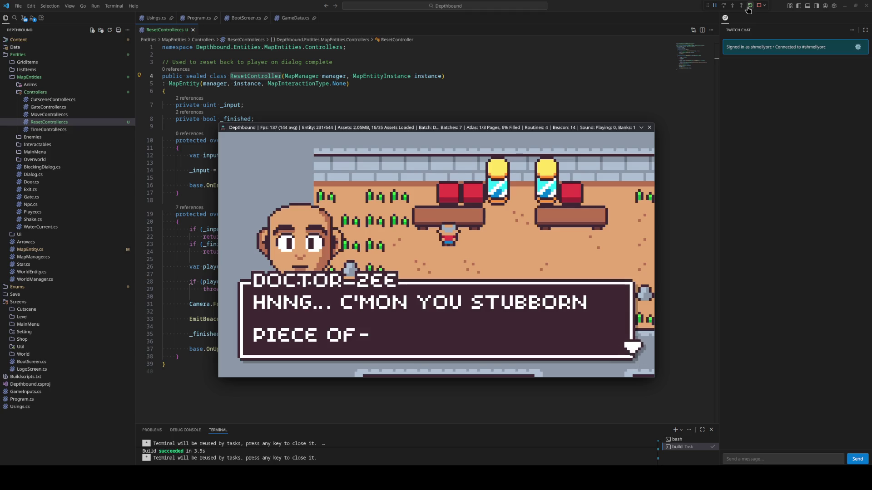
key("space")
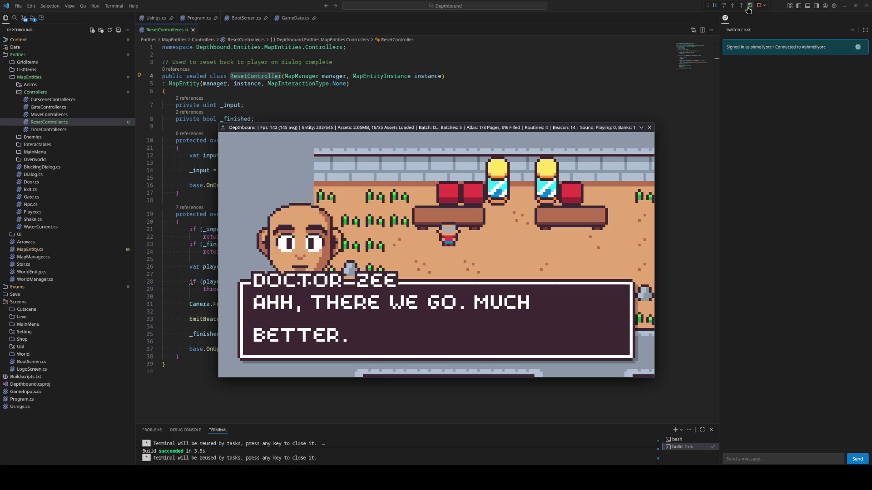
key("space")
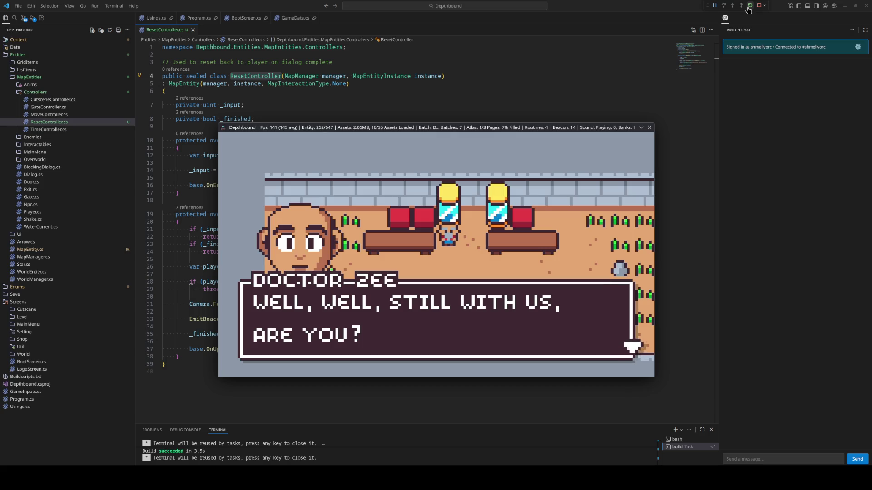
key("space")
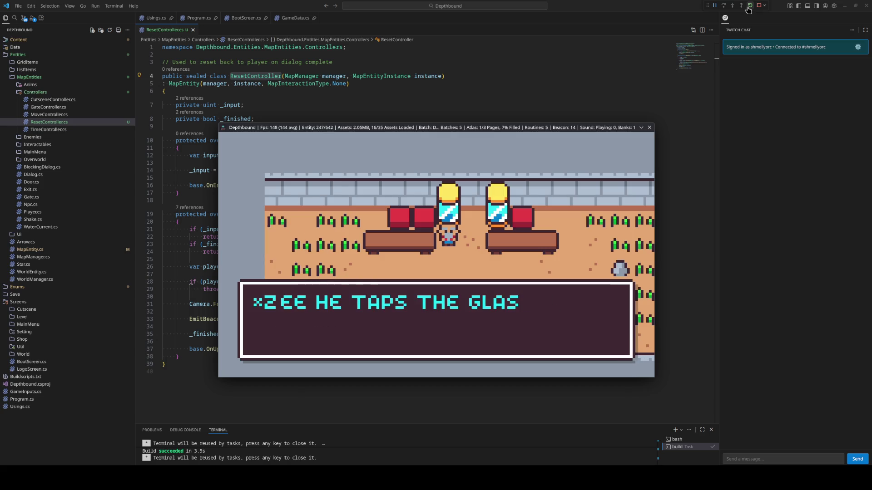
key("space")
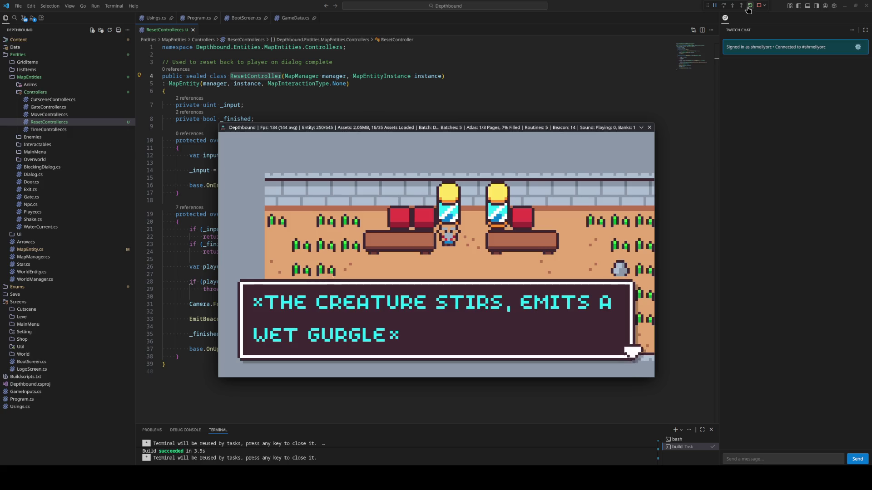
key("space")
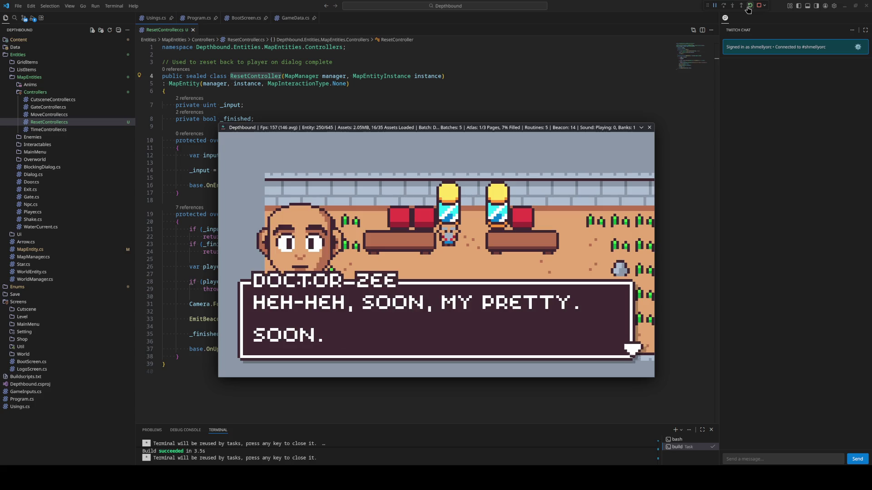
key("space")
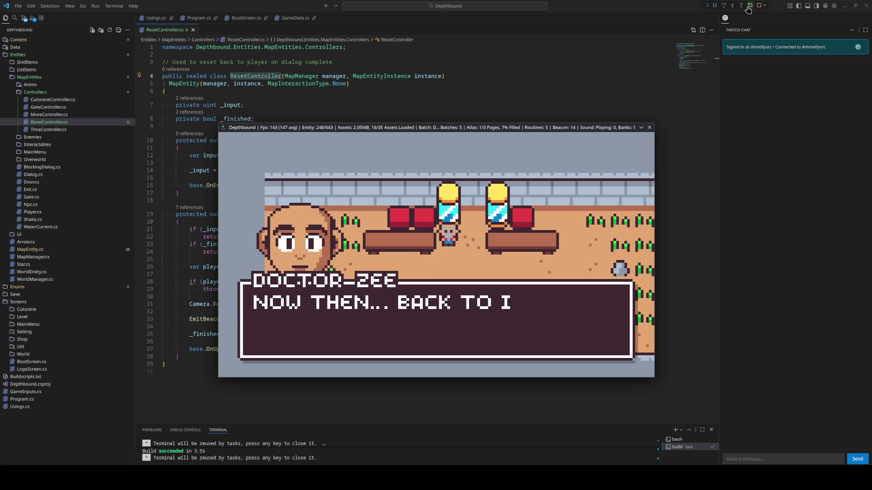
key("space")
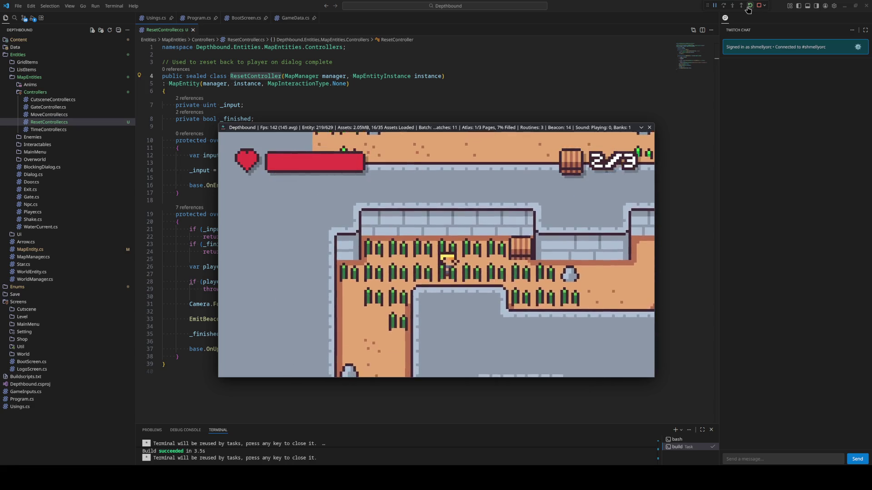
Collect the third barrel with E, then walk the player back left past the rock and through the crops
key("Right")
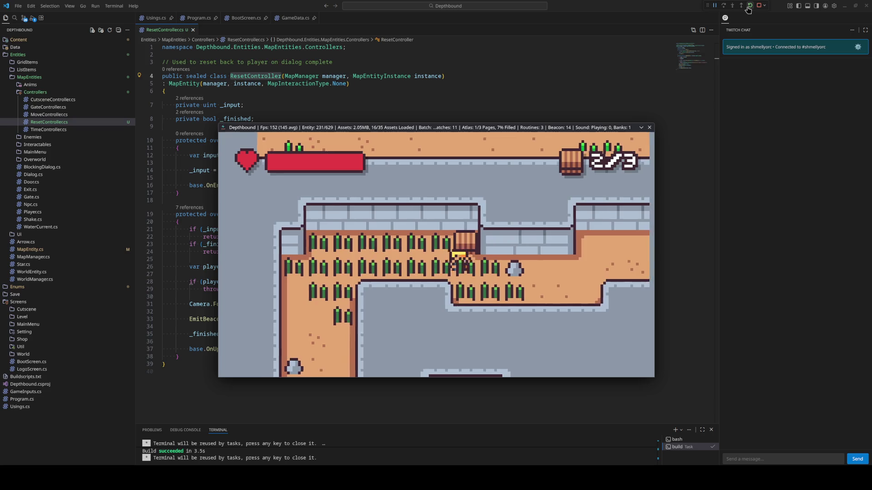
key("e")
key("Right")
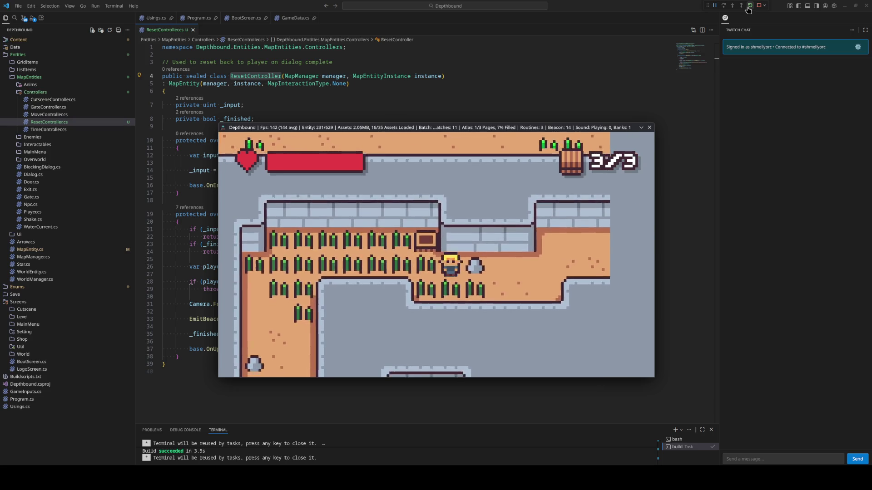
key("Right")
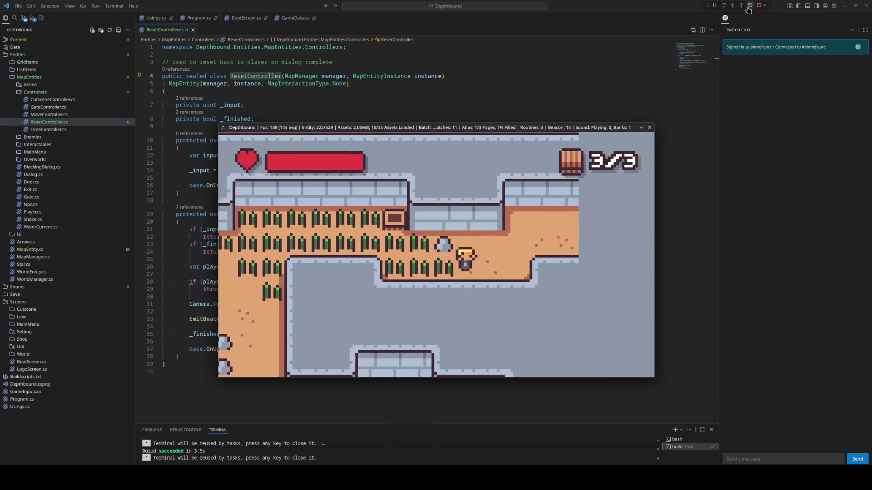
key("Right")
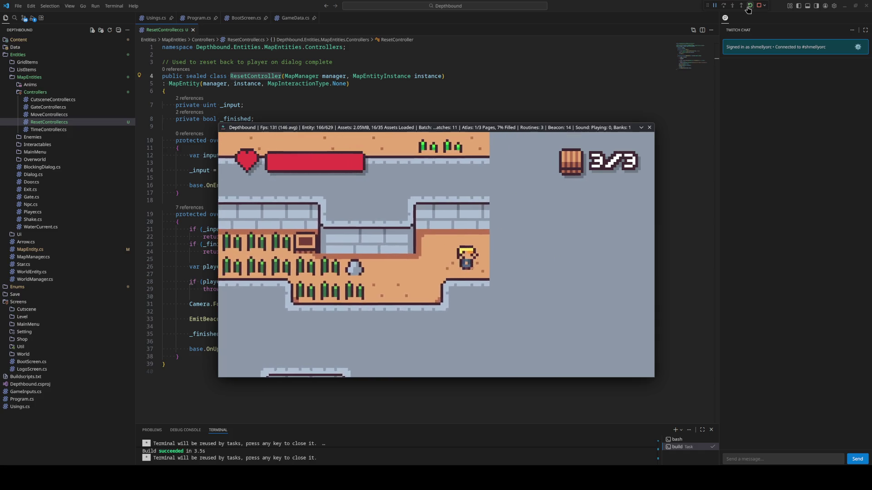
key("Left")
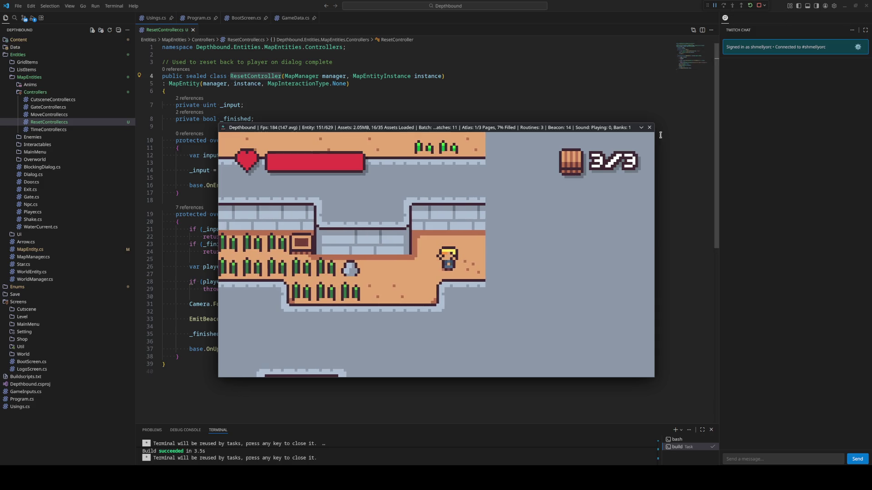
key("Left")
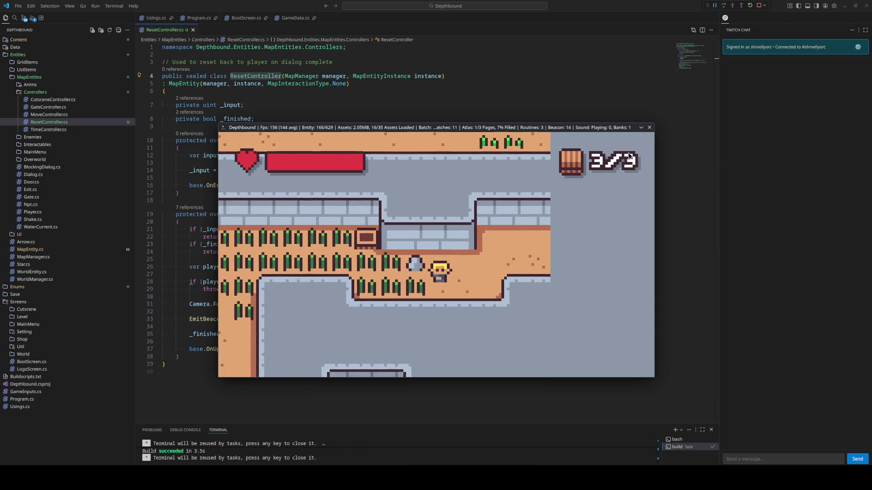
key("Left")
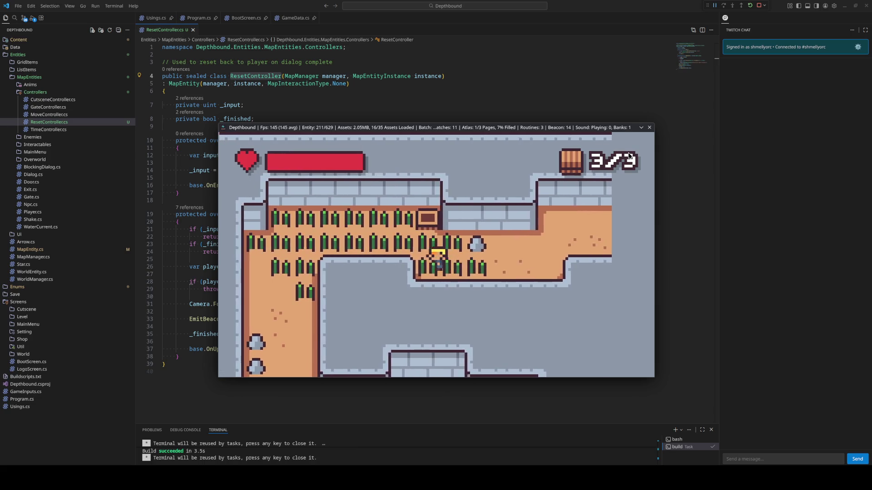
key("Left")
key("Up")
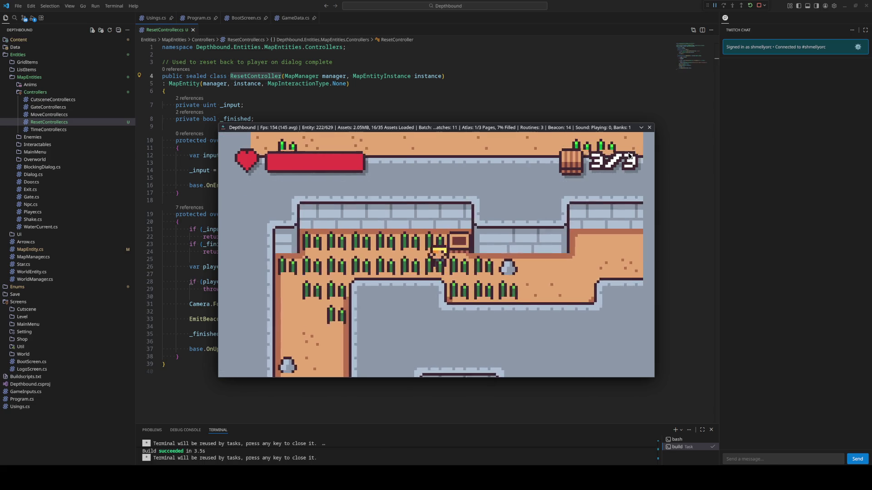
key("Left")
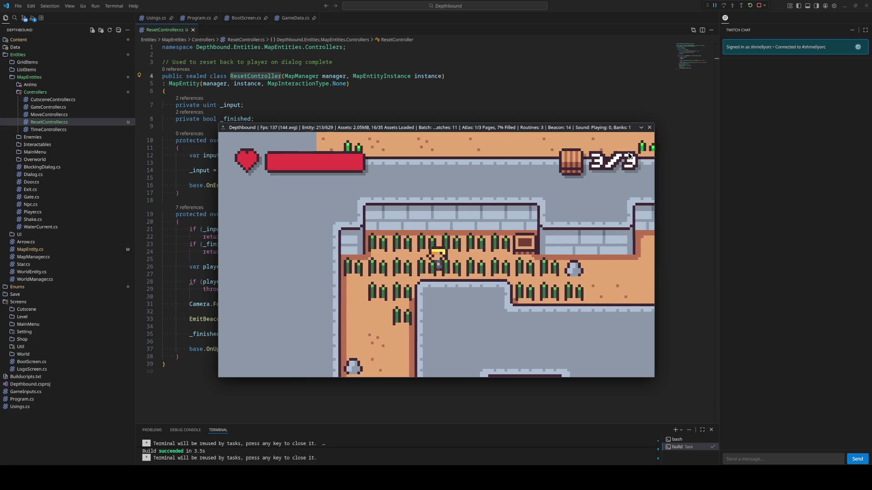
key("Left")
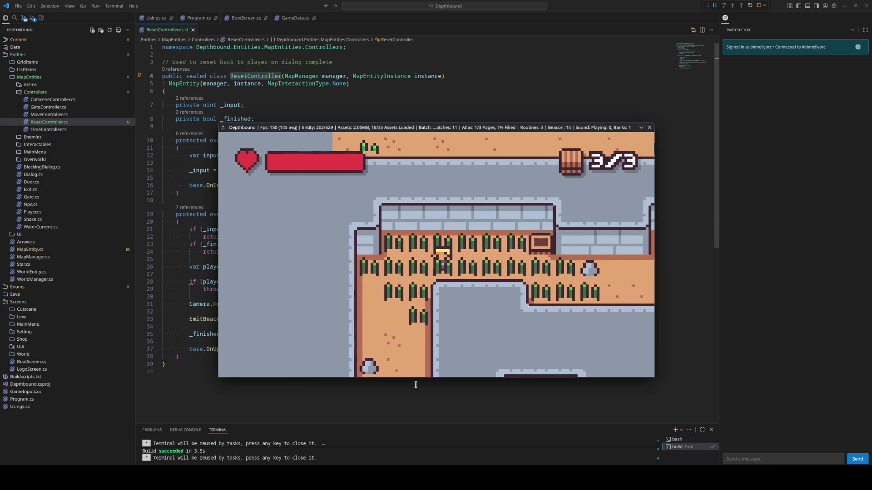
In the LDtk world view, turn on Clamp for GrassTowerLevel_2 and save
mouse_move(273, 477)
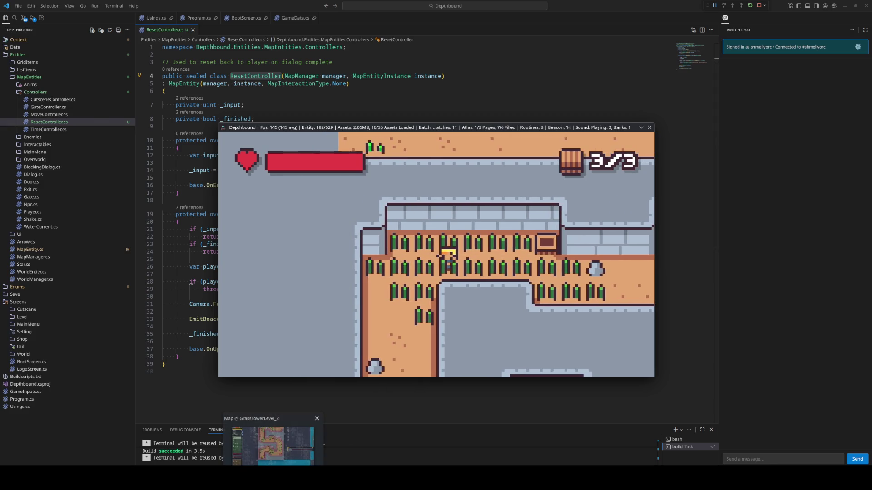
left_click(272, 446)
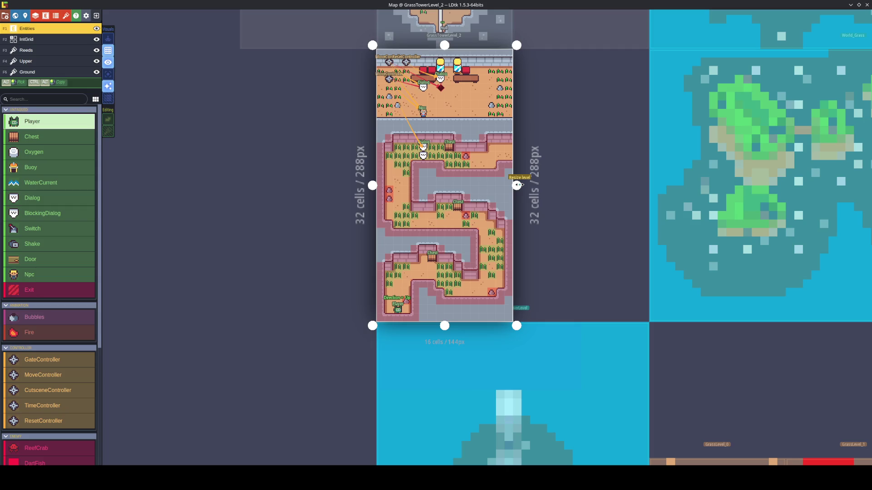
key("w")
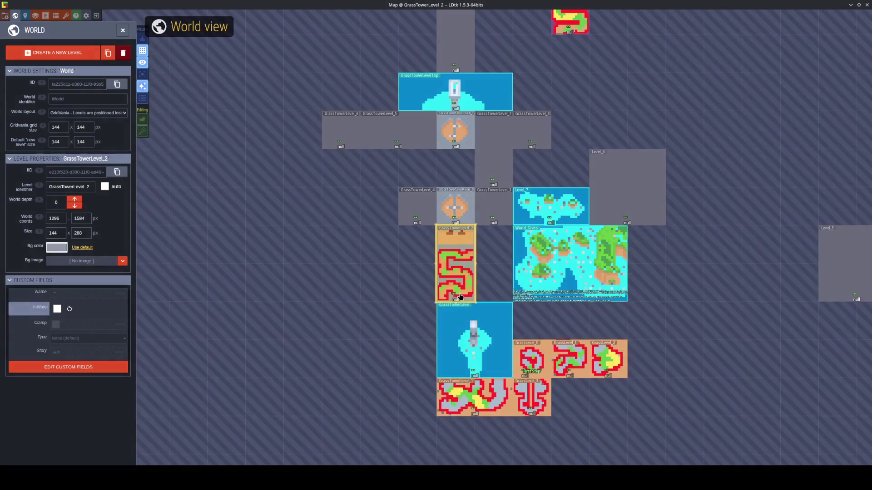
left_click(57, 326)
key("ctrl+s")
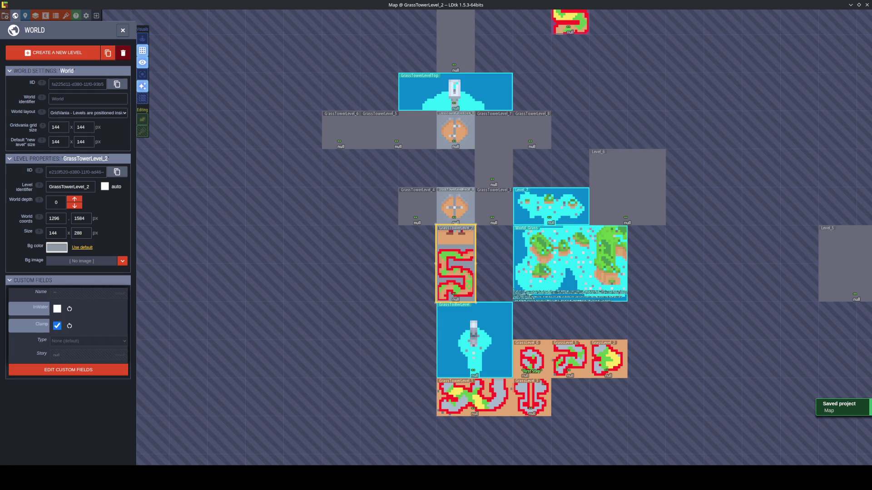
Reset and re-enable InWater, reset Clamp to its default, save, and reopen GrassTowerLevel_2
mouse_move(238, 477)
double_click(439, 287)
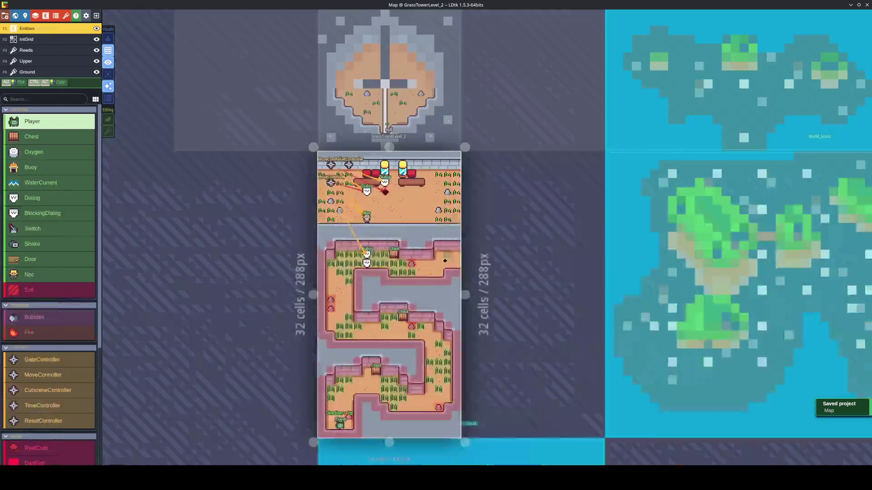
key("w")
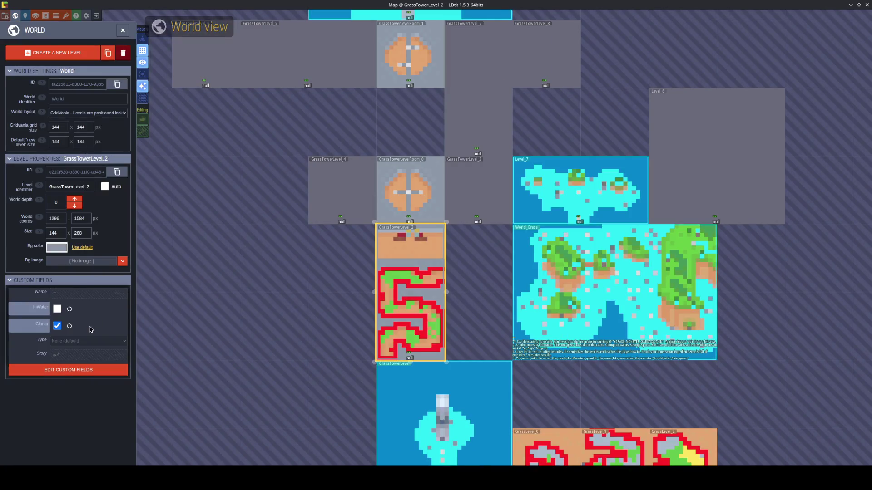
left_click(69, 313)
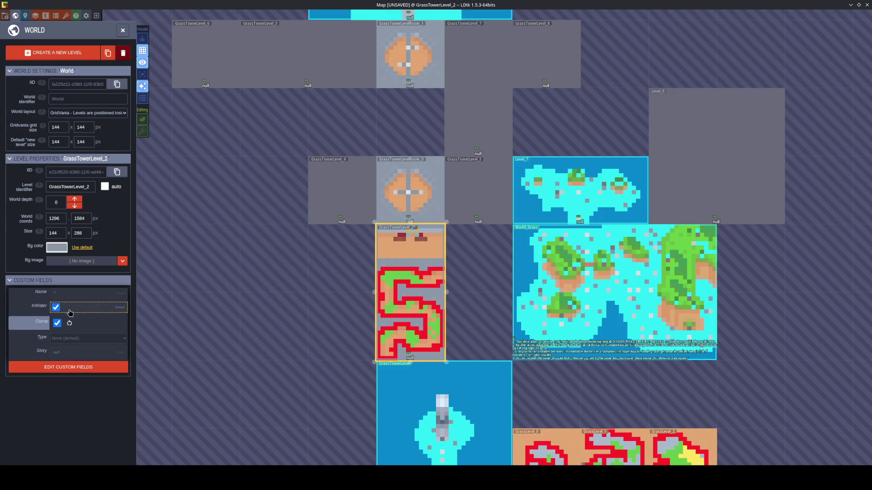
left_click(56, 310)
left_click(69, 325)
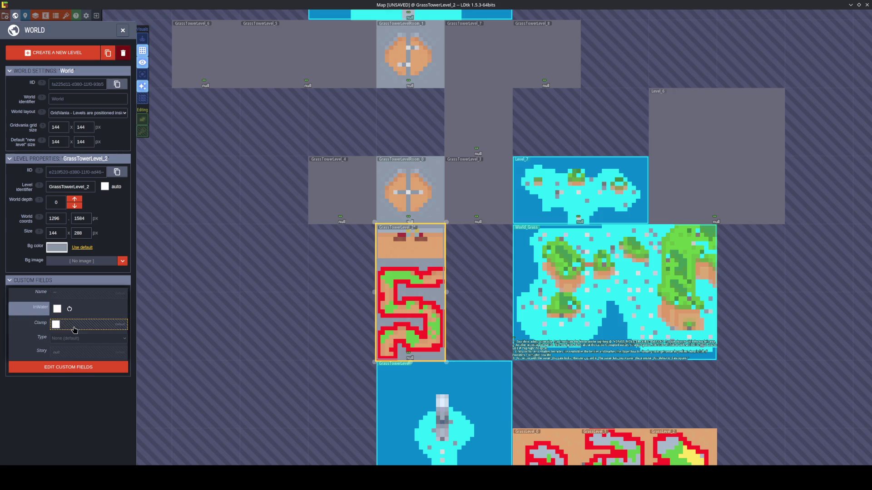
key("ctrl+s")
scroll(444, 282, "up", 1)
double_click(444, 283)
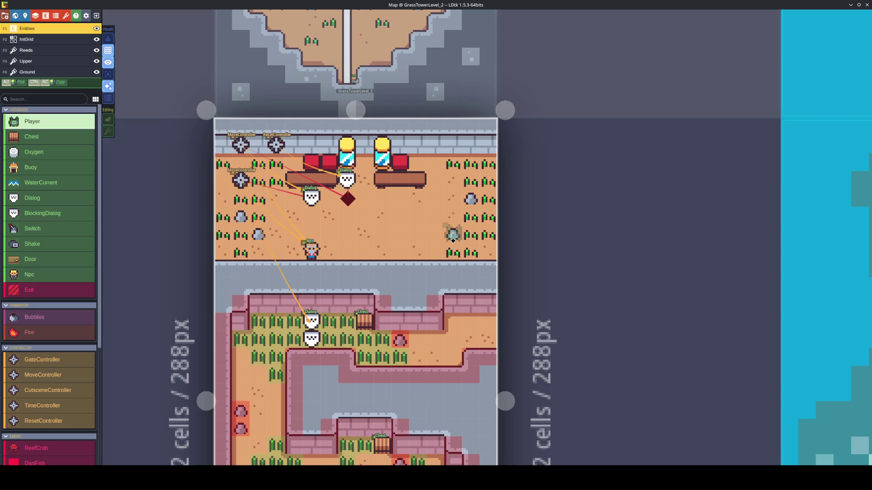
Create a new 288x288 level, shift all level content left to centre the tower, and save
key("w")
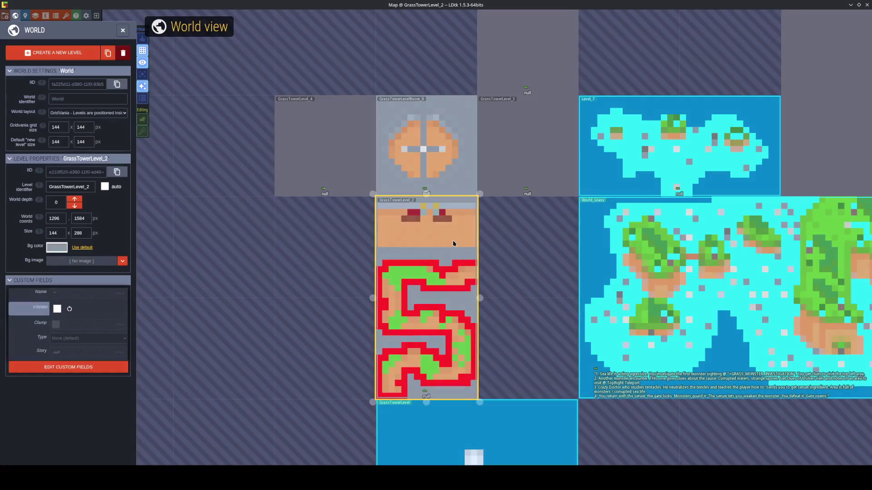
left_click(320, 305)
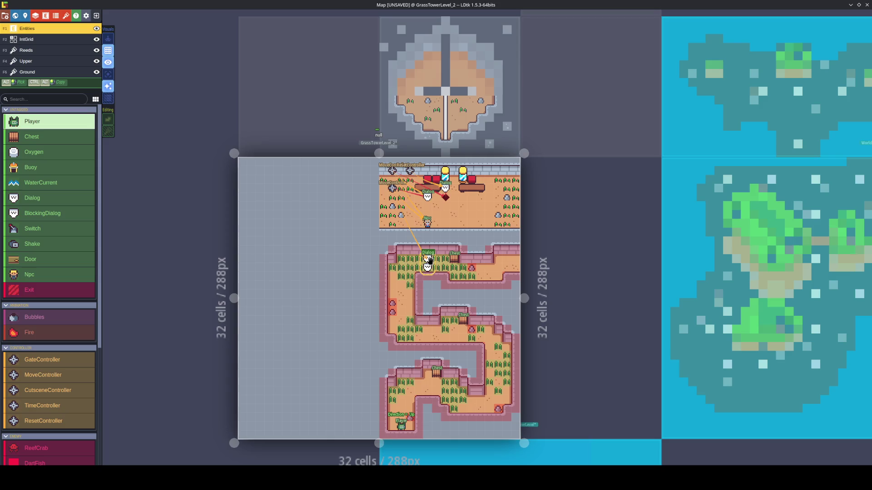
key("ctrl+s")
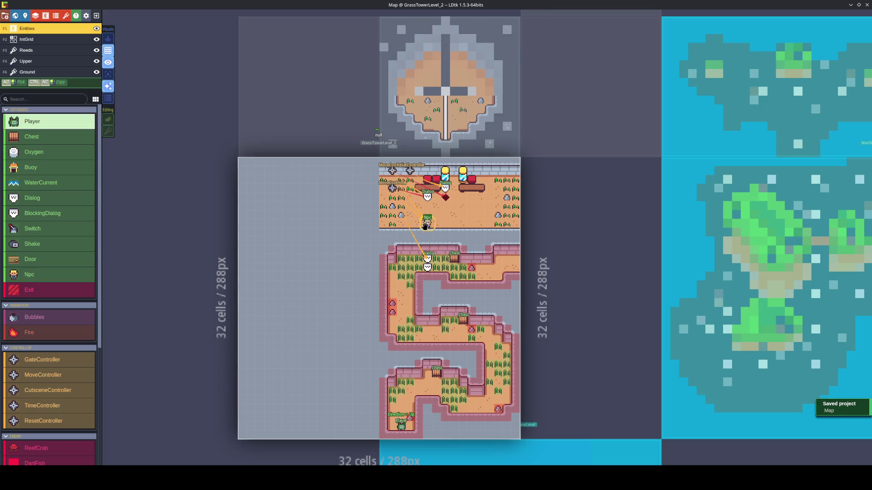
key("ctrl+a")
mouse_move(418, 240)
left_mouse_down()
mouse_move(335, 247)
mouse_move(346, 242)
left_mouse_up()
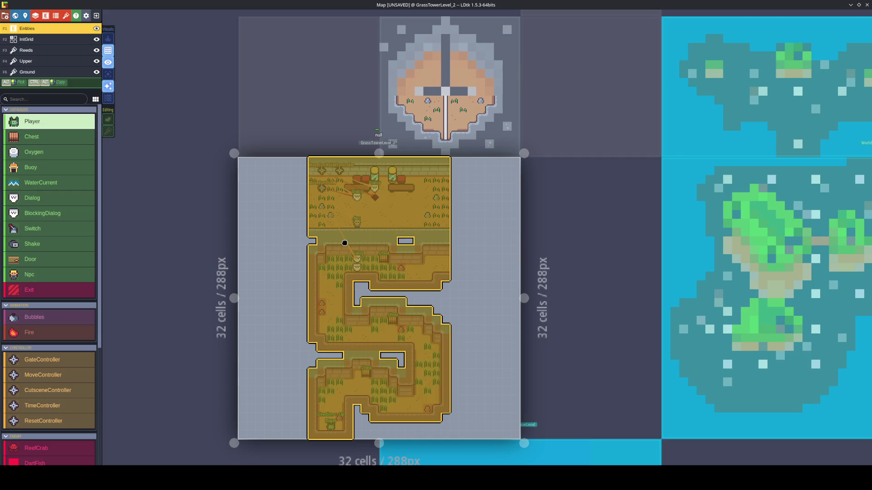
key("Escape")
key("ctrl+s")
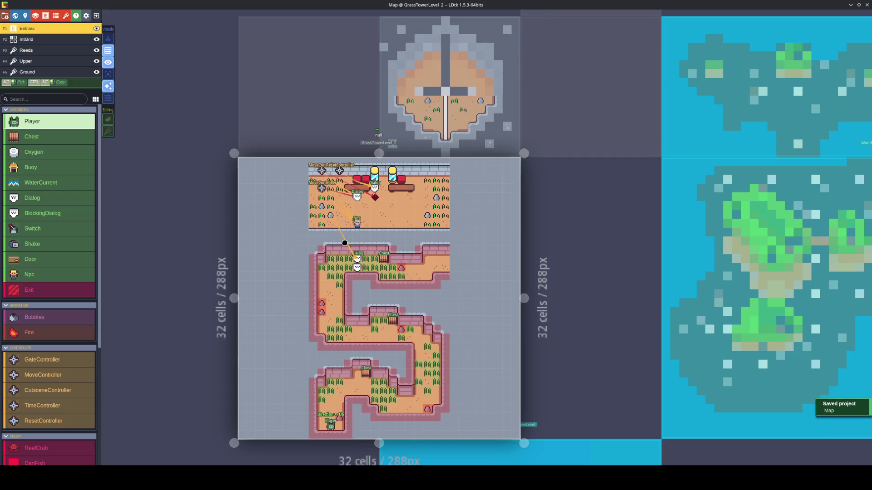
On the Ground layer, trim the level to 16 cells wide, save, and paint a sand corner tile
left_click(29, 72)
mouse_move(32, 188)
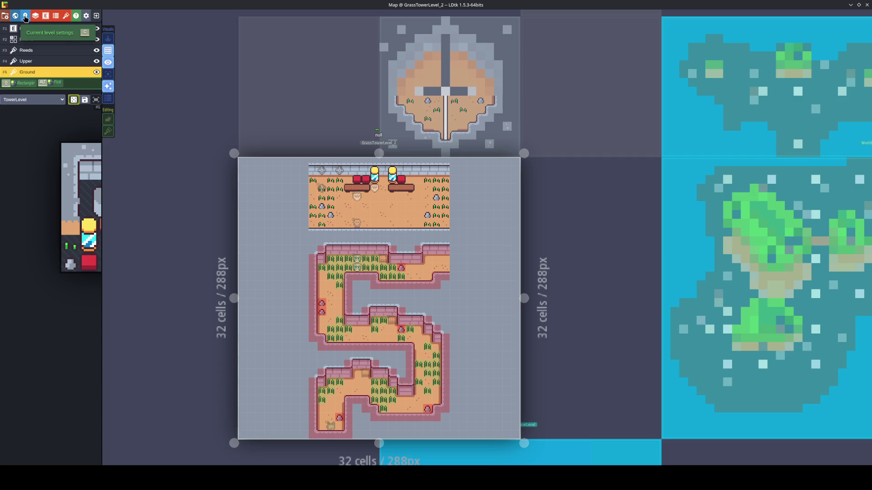
left_click_drag(234, 153, 375, 153)
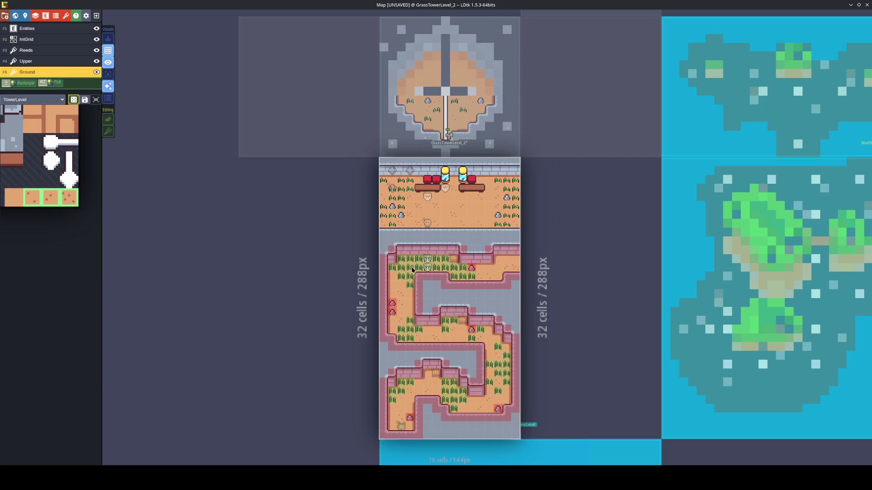
scroll(454, 279, "up", 3)
key("ctrl+s")
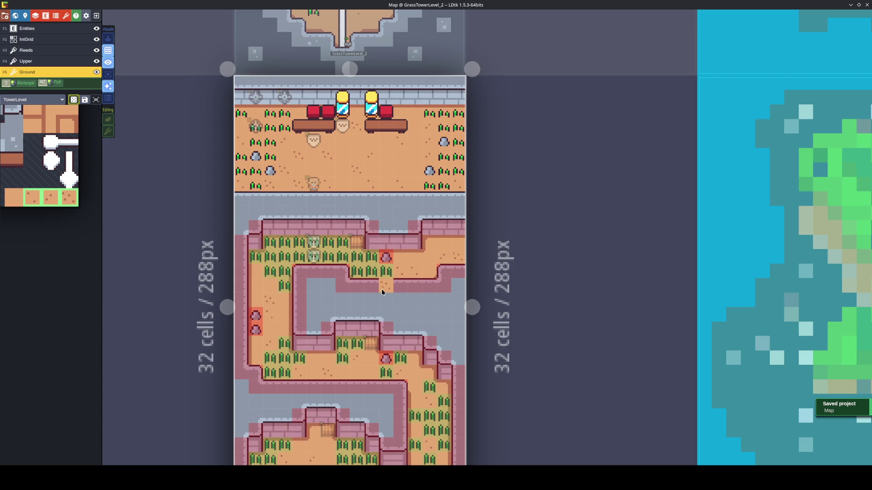
left_click(314, 271)
In Aseprite, select and copy the sand crenellated wall tile, then undo back to the red version
key("alt+Tab")
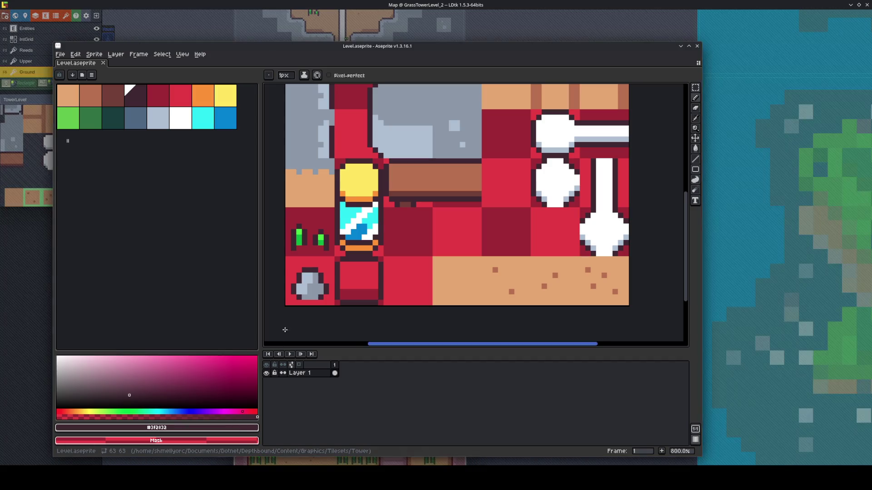
key("m")
left_click_drag(286, 159, 336, 208)
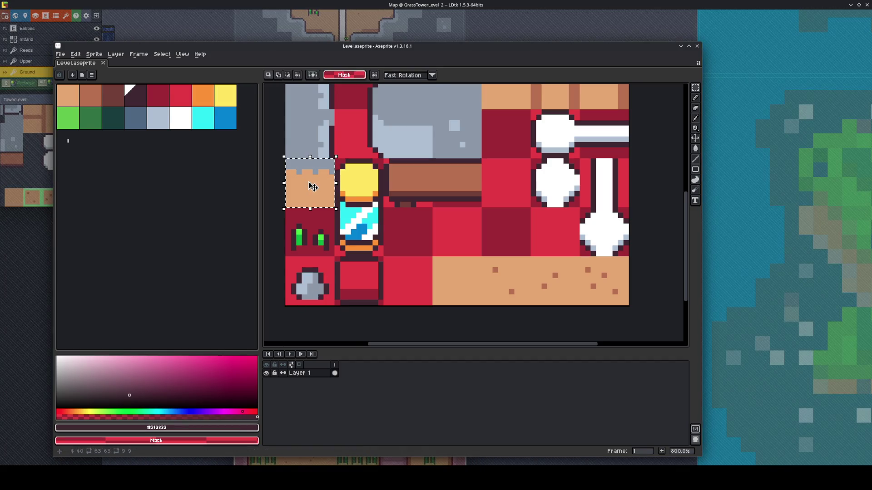
mouse_move(293, 157)
left_mouse_down()
mouse_move(343, 203)
mouse_move(391, 205)
mouse_move(451, 241)
mouse_move(447, 266)
left_mouse_up()
key("Escape")
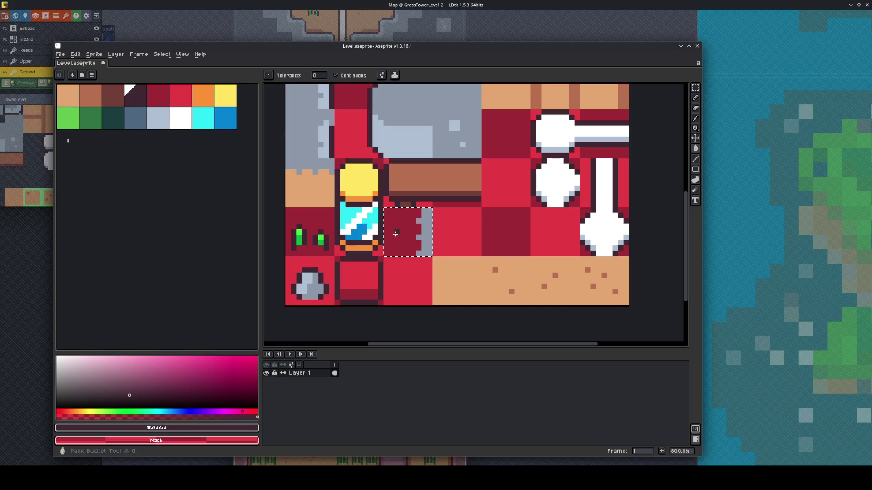
key("ctrl+d")
key("ctrl+z")
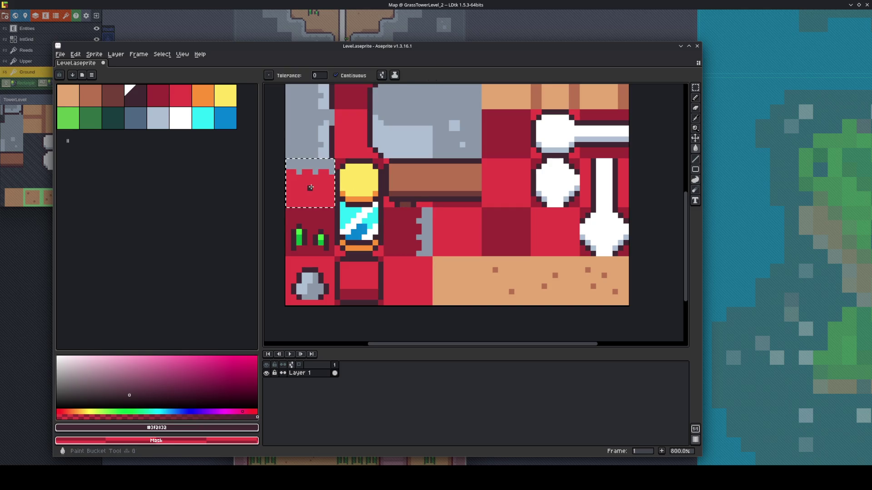
Save the tileset, export it as Level.png, and return to LDtk
key("ctrl+s")
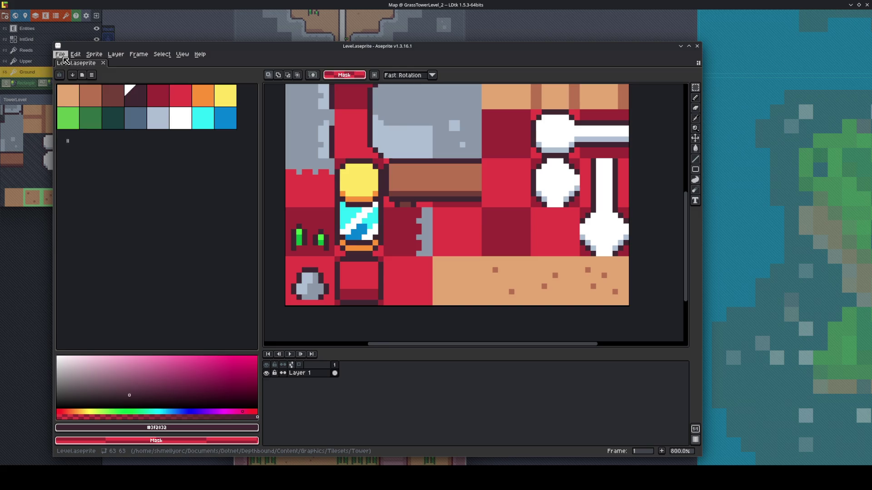
left_click(60, 54)
mouse_move(113, 120)
left_click(150, 122)
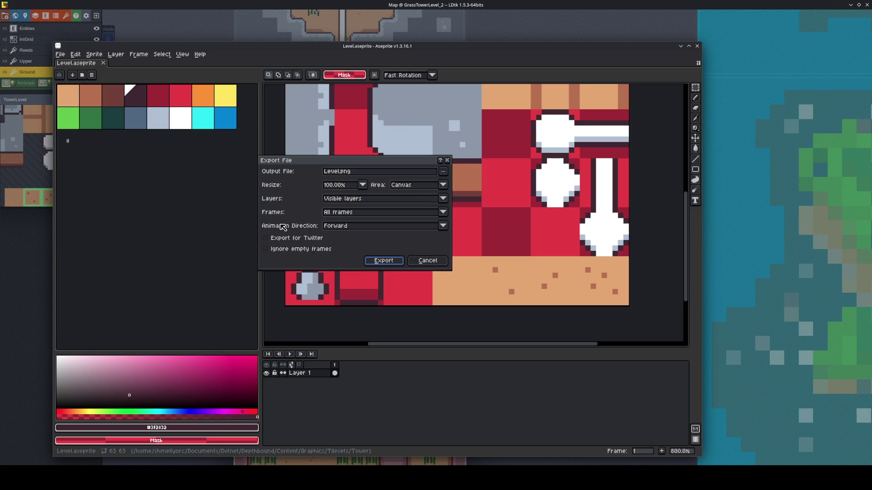
left_click(383, 260)
key("alt+Tab")
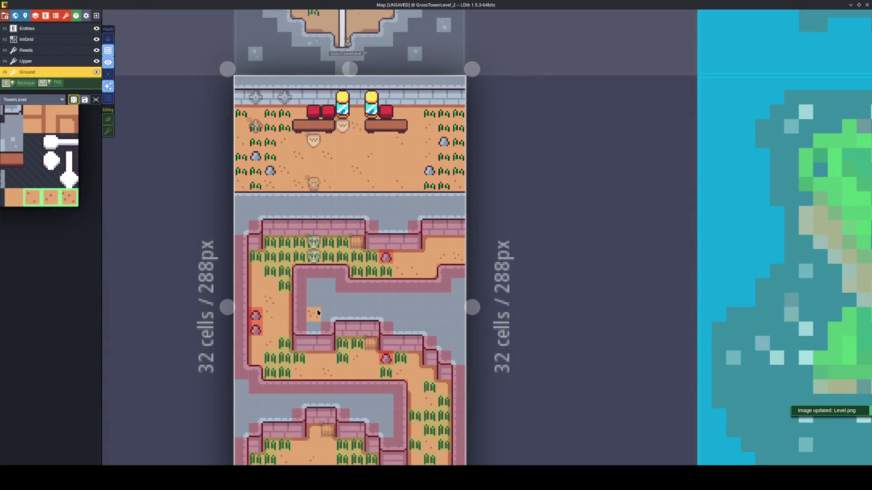
Pick the dark wall tile next to the character sprite from the tileset picker
key("t")
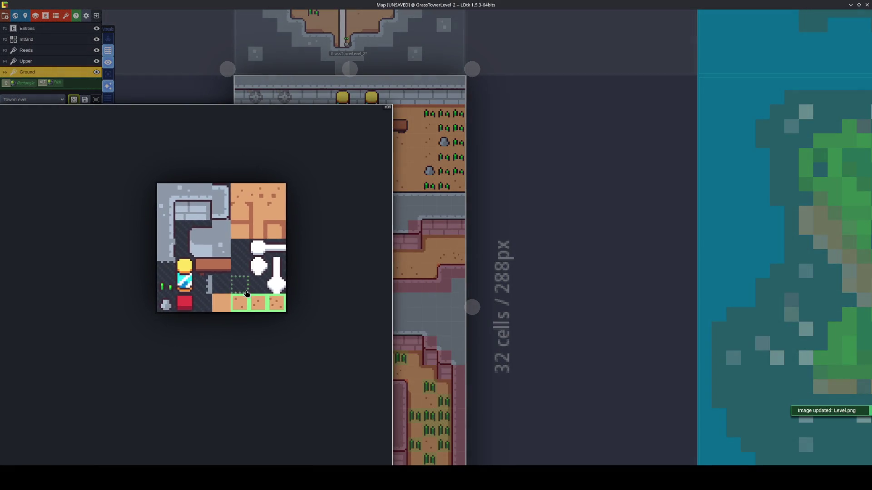
left_click(164, 268)
key("t")
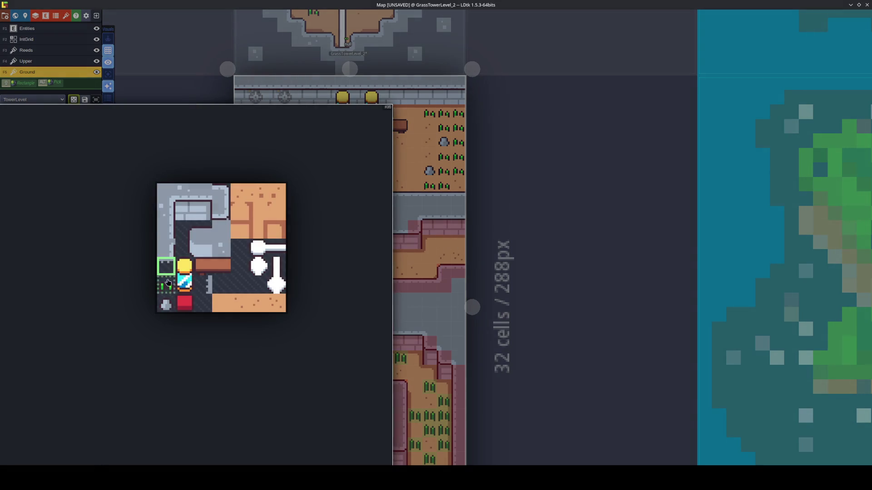
left_click(203, 291)
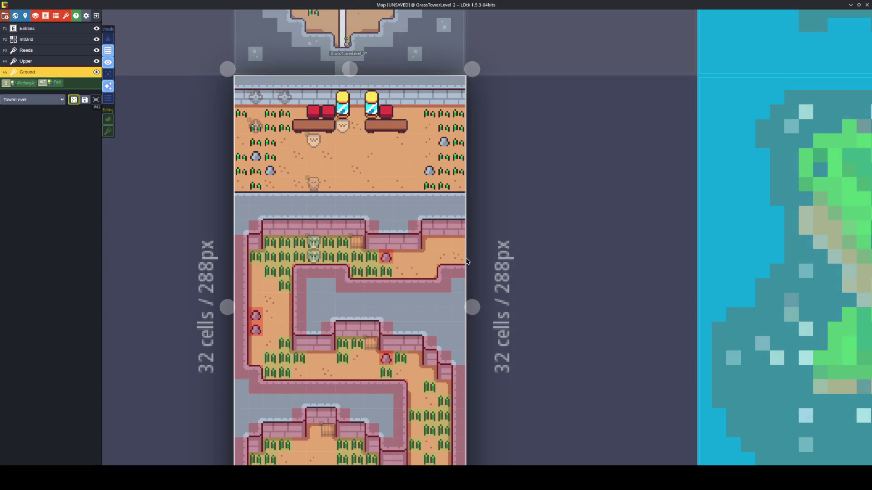
scroll(447, 246, "up", 1)
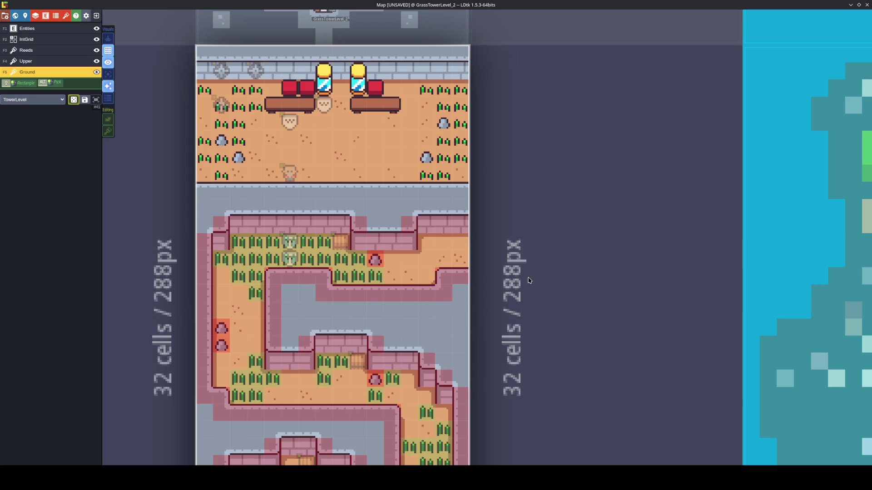
Turn tile stacking on, then switch it back off
mouse_move(131, 113)
key("s")
scroll(470, 270, "up", 1)
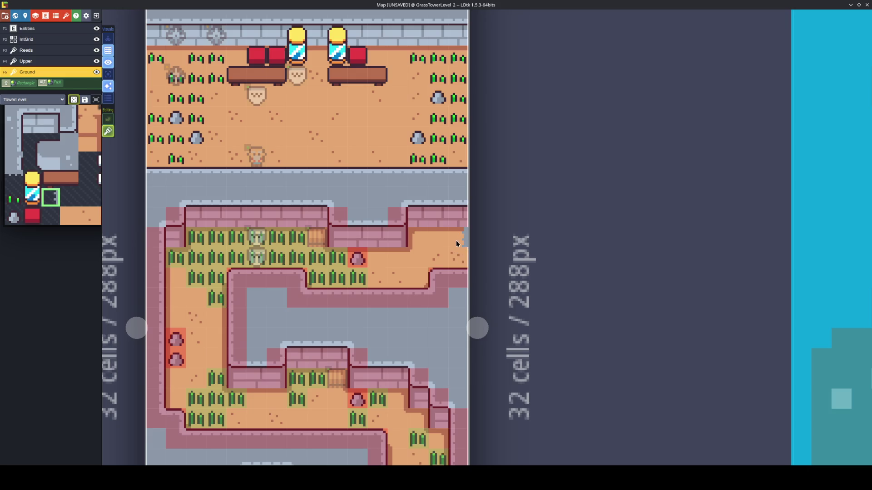
mouse_move(62, 214)
left_click(107, 133)
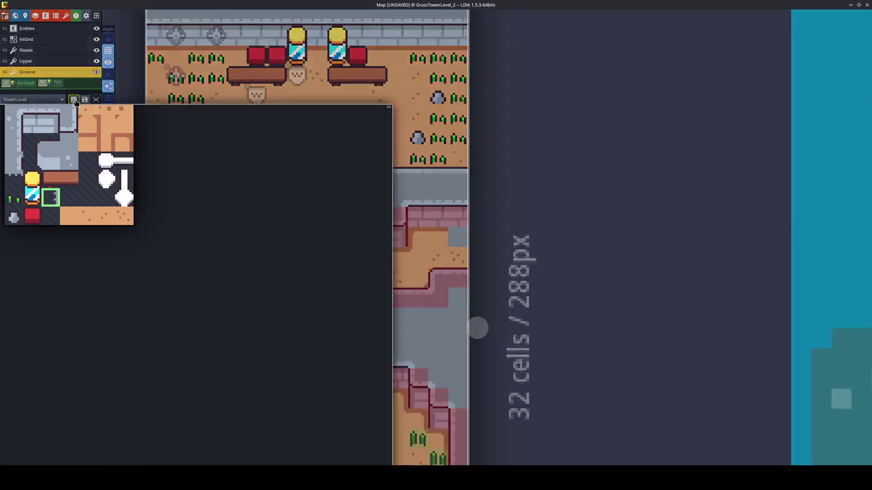
Make Upper the active layer and toggle its visibility off and back on
left_click(54, 61)
left_click(95, 61)
left_click(95, 62)
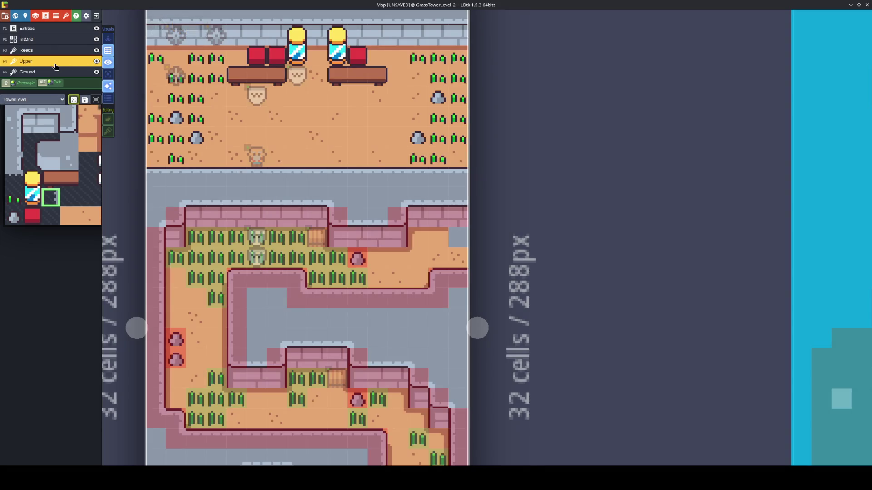
Repaint the grey wall spot with sand, isolate the Upper layer, and save
left_click(427, 245, "alt")
left_click(196, 177)
left_click(107, 74)
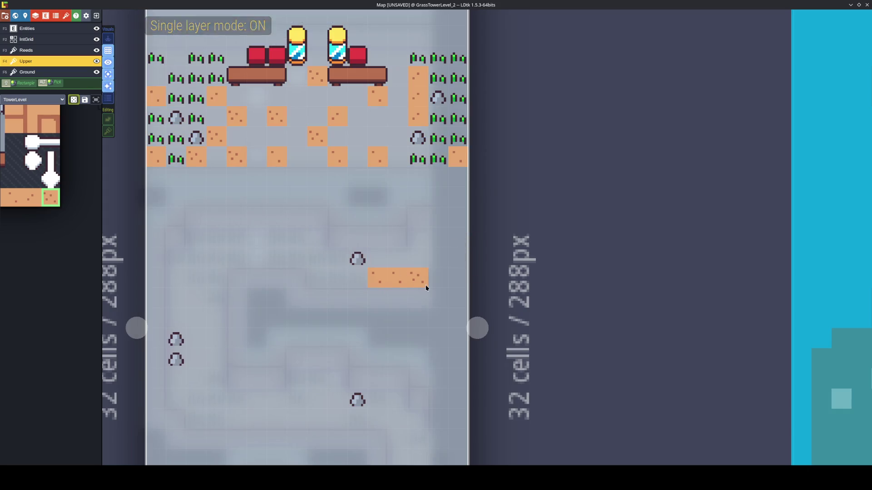
scroll(386, 280, "down", 5)
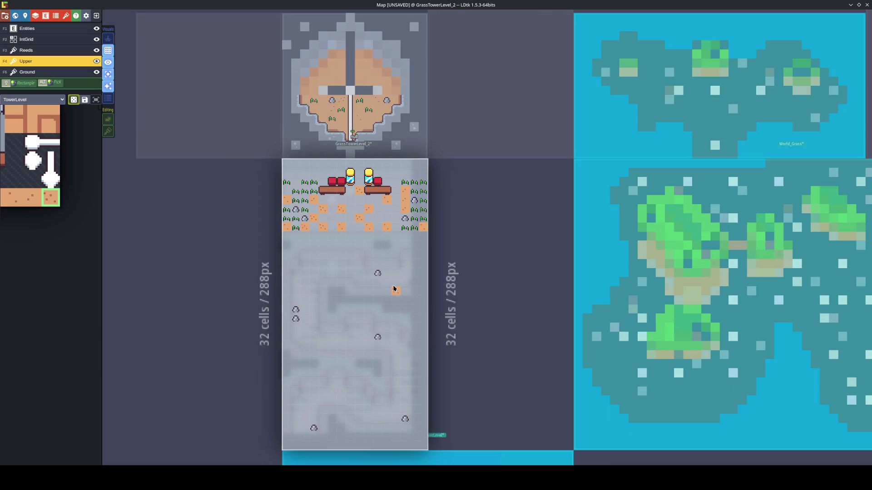
key("ctrl+s")
Erase the stray dirt tiles from the Upper layer in the top room
scroll(371, 217, "up", 3)
right_click(435, 227)
right_click(459, 237)
left_click(420, 206)
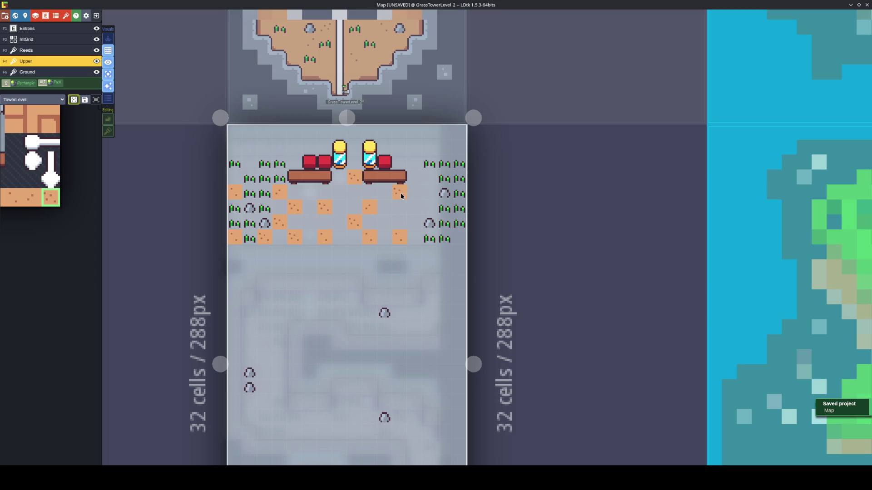
right_click(400, 195)
right_click(400, 237)
left_click(386, 238)
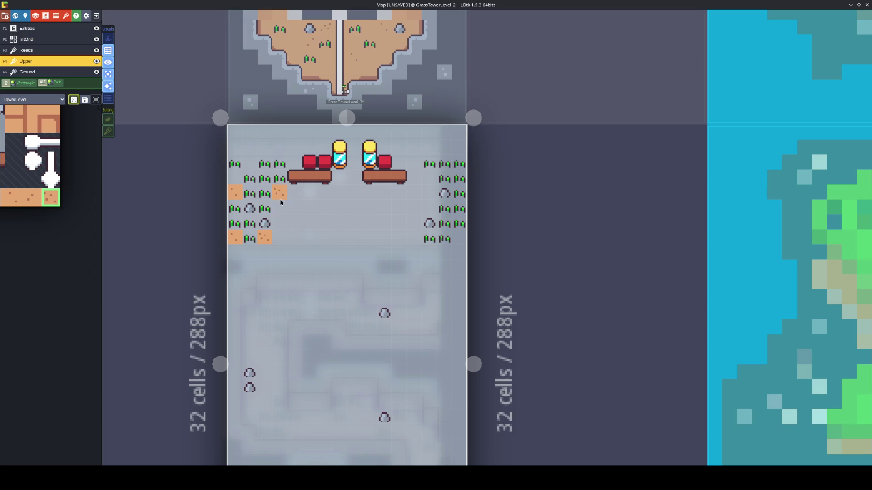
right_click(265, 237)
right_click(234, 237)
right_click(235, 193)
On the Ground layer, paint speckled floor with a three-tile dirt selection and save
left_click(4, 73)
left_click_drag(51, 197, 14, 199)
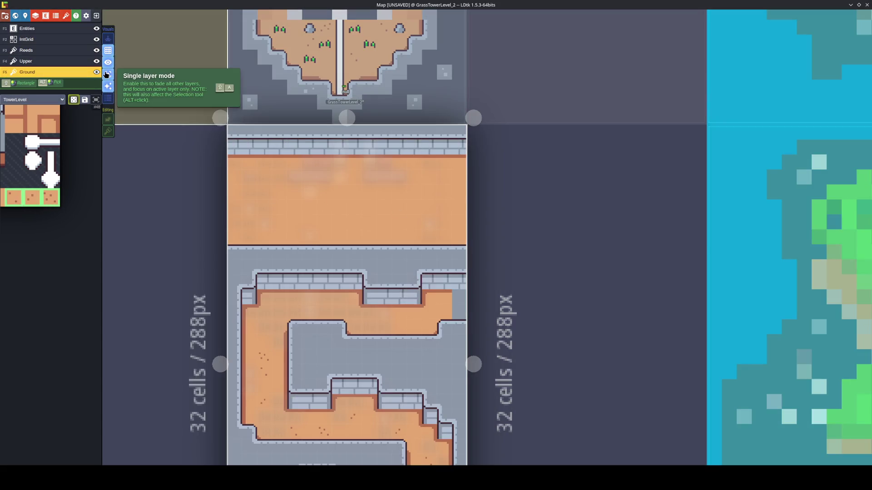
left_click(108, 74)
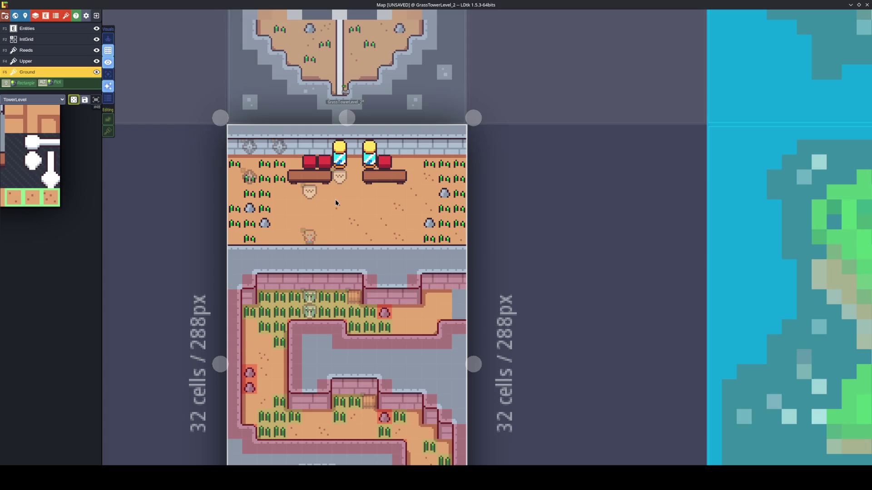
left_click(353, 192)
left_click(299, 222)
left_click(310, 216)
key("ctrl+s")
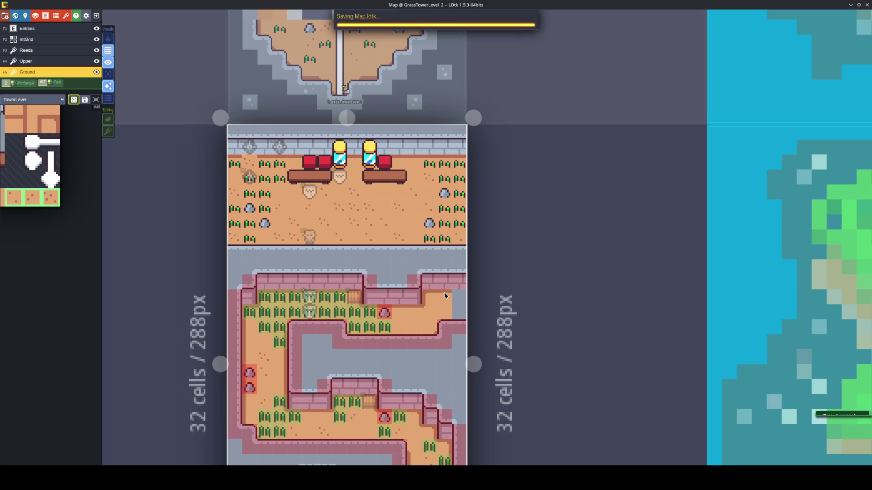
Choose a sand edge tile from the full tileset picker
left_click(456, 312)
mouse_move(54, 191)
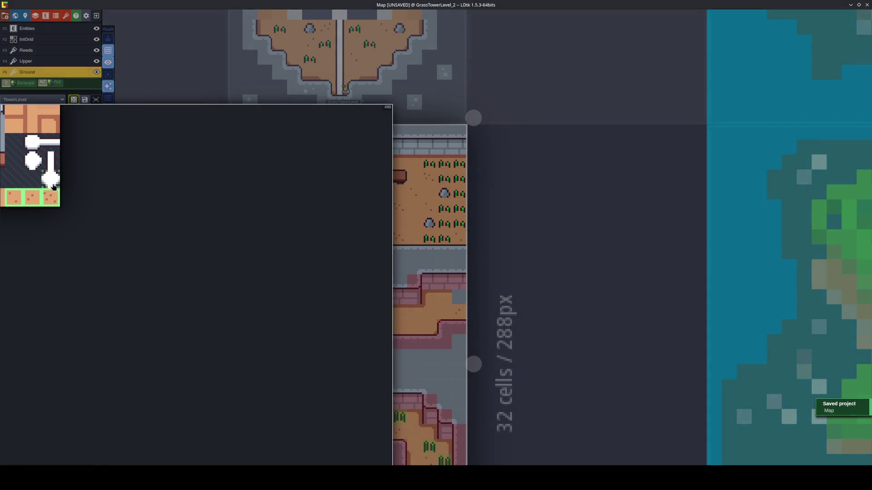
left_click(98, 183)
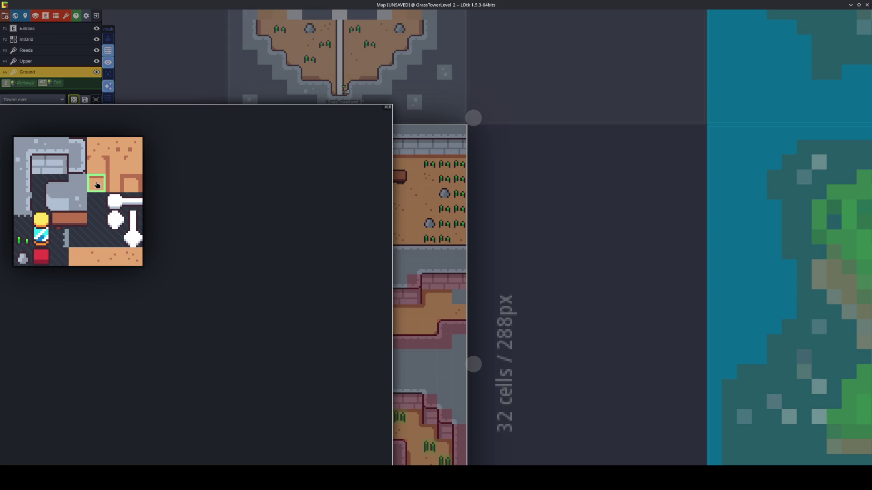
Enable tile stacking and stack a new edge tile on the maze's top-right wall
key("ctrl+s")
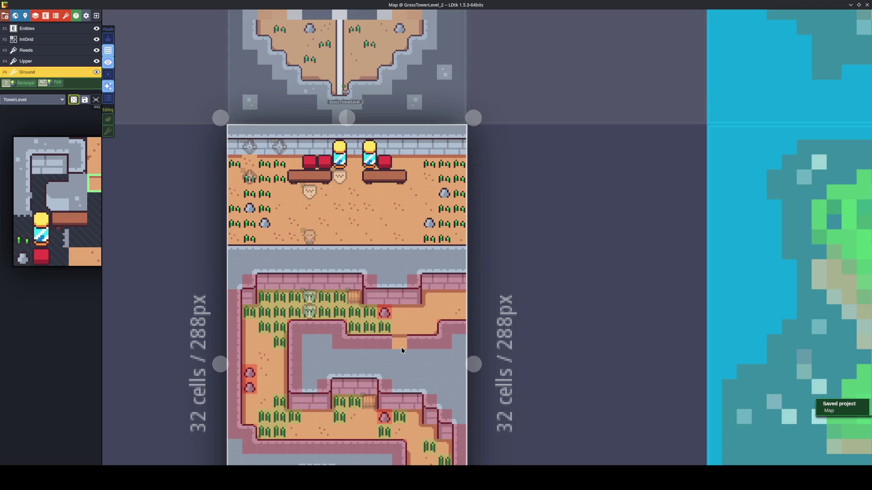
mouse_move(54, 107)
left_click(60, 238)
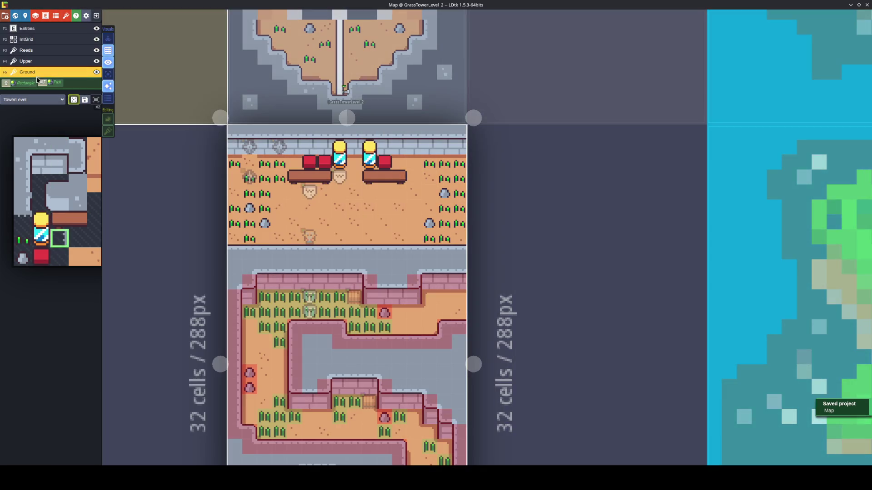
key("s")
scroll(473, 281, "up", 5)
left_click(472, 281)
scroll(471, 309, "down", 3)
Paint another edge tile, undo the stray grey tile, and switch to the IntGrid layer
key("ctrl+s")
left_click(444, 265)
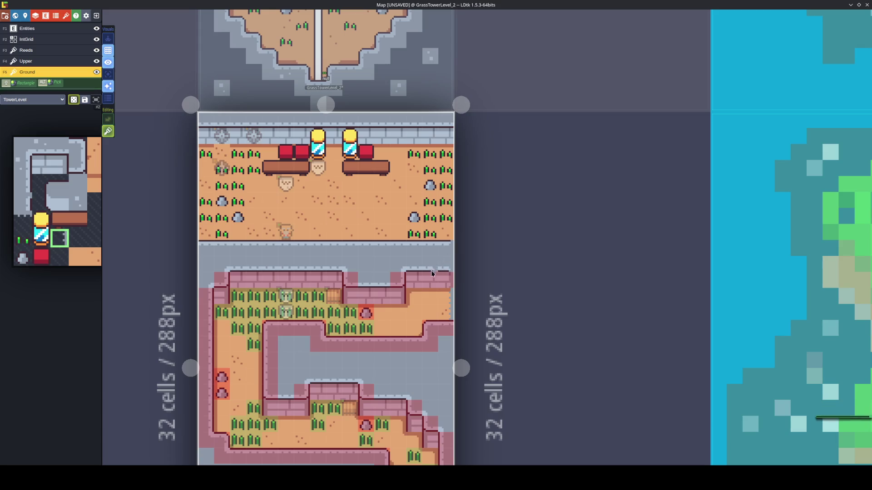
left_click(416, 302)
key("ctrl+z")
key("ctrl+z")
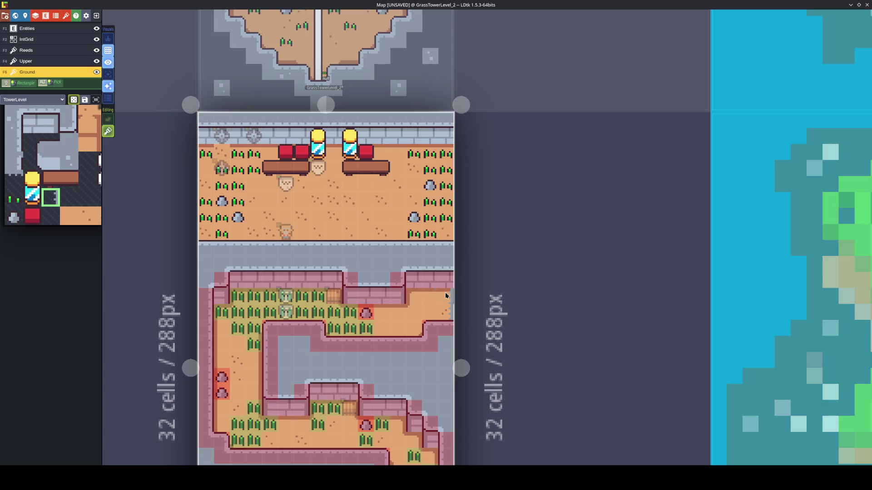
key("F2")
scroll(445, 346, "up", 2)
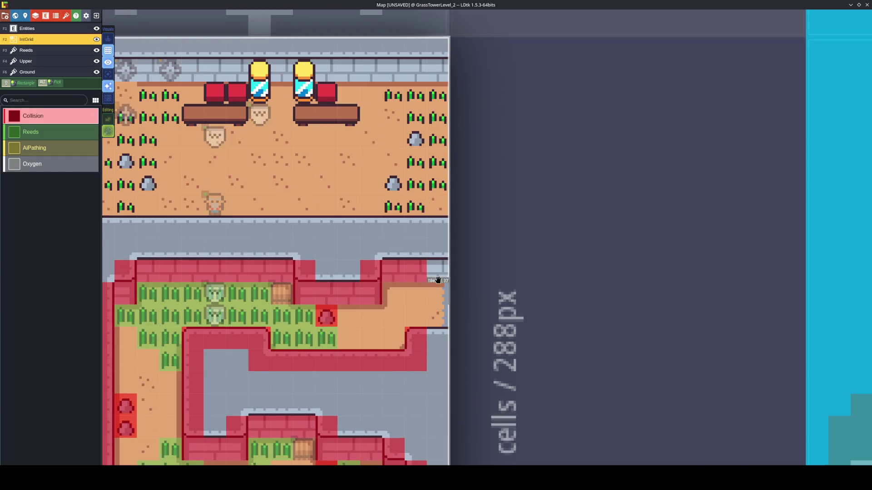
On the Ground layer, paint the wall-edge tile at the right end without stacking, then re-enable stacking
key("F5")
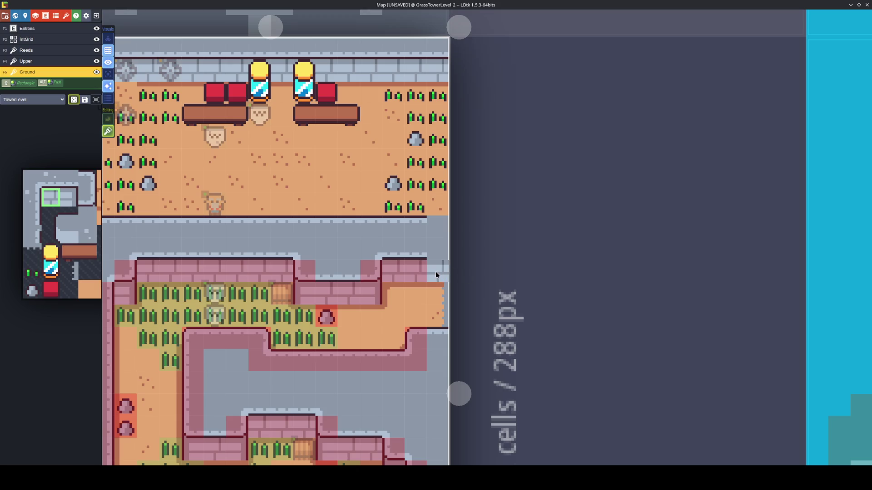
key("s")
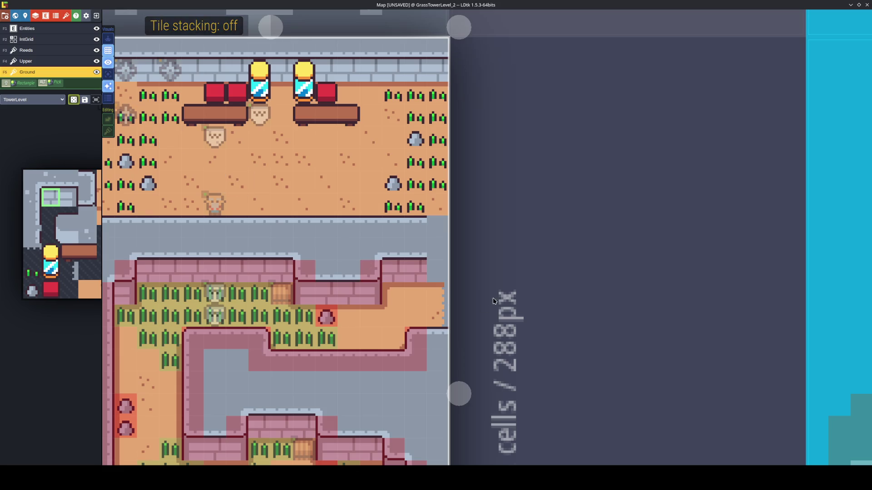
left_click(433, 229)
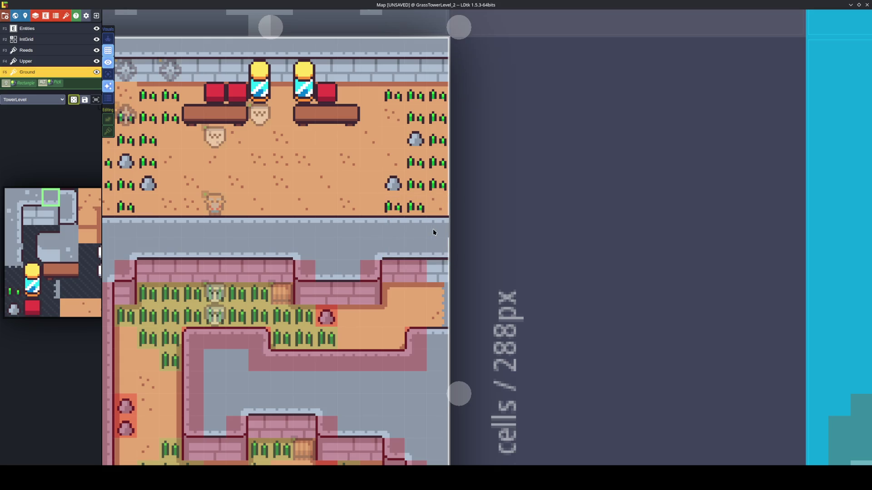
key("s")
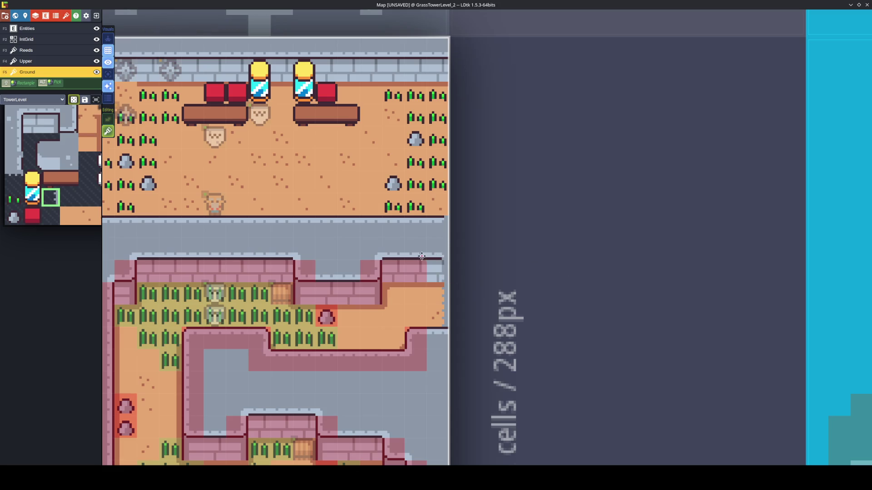
Pick another tile, flip it horizontally, and save the project
left_click_drag(443, 211, 482, 264)
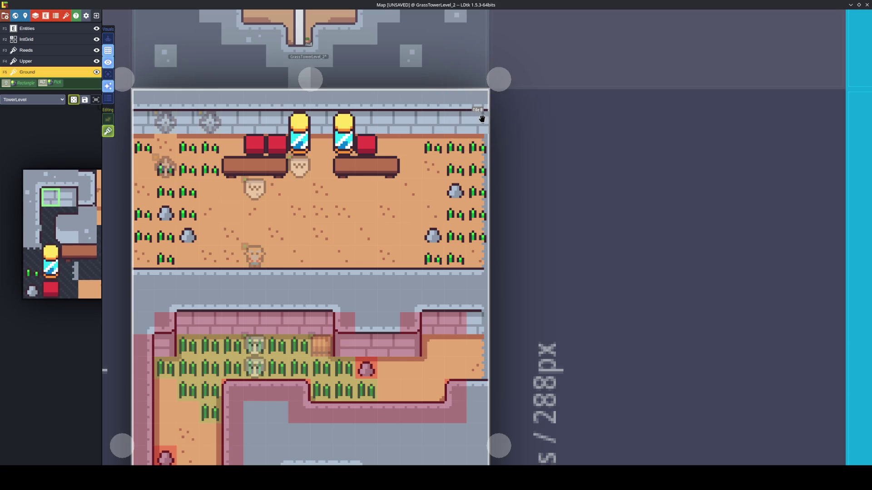
left_click_drag(499, 148, 534, 192)
mouse_move(91, 255)
left_click(70, 271)
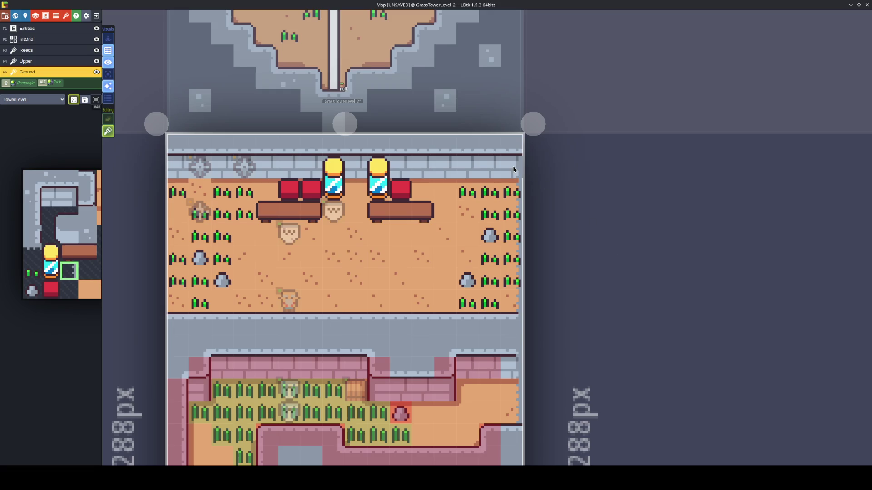
key("x")
key("x")
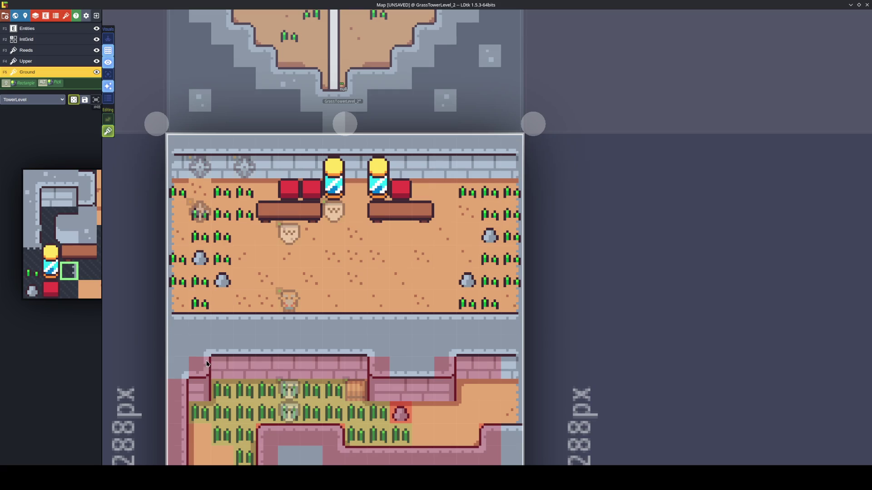
scroll(195, 347, "down", 2)
left_click_drag(217, 346, 230, 157)
mouse_move(199, 358)
left_mouse_down()
mouse_move(189, 216)
mouse_move(202, 311)
mouse_move(194, 407)
left_mouse_up()
key("ctrl+s")
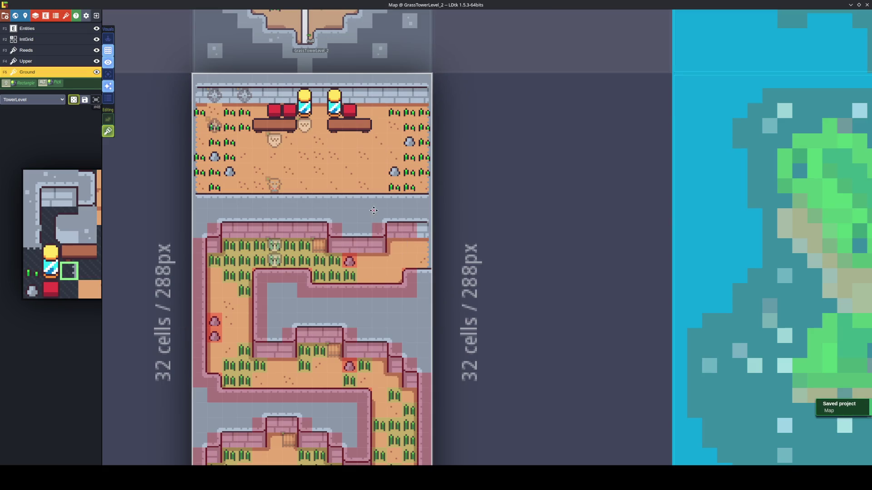
scroll(399, 273, "up", 1)
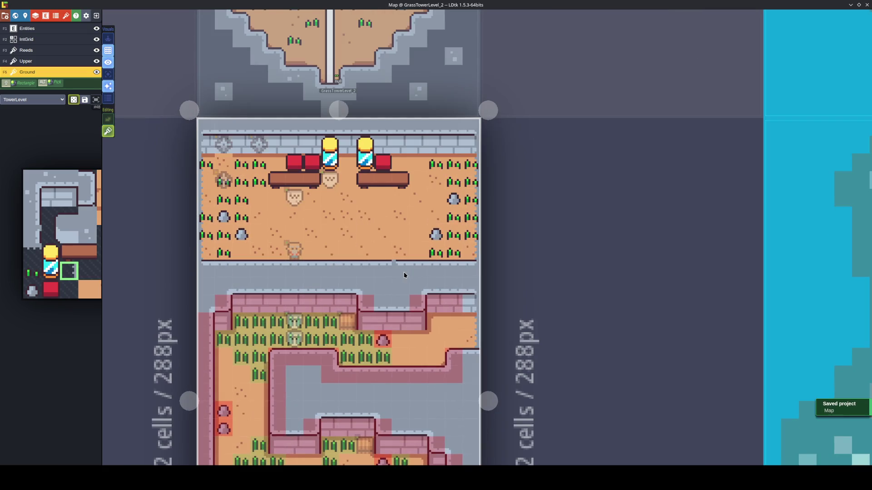
scroll(404, 269, "down", 5)
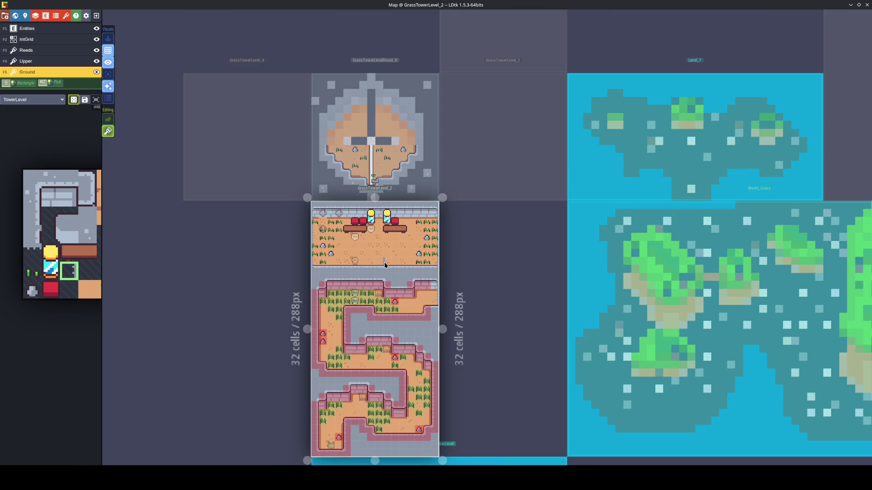
scroll(385, 263, "up", 2)
left_click(74, 101)
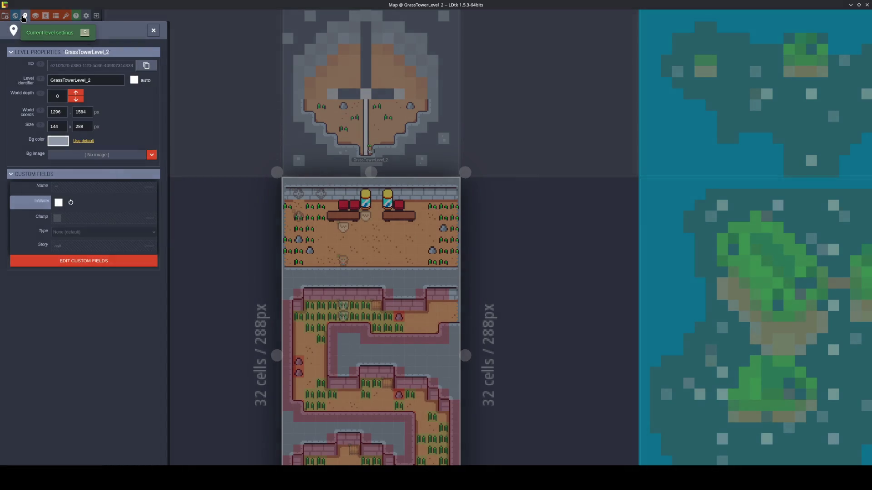
left_click(216, 307)
key("ctrl+s")
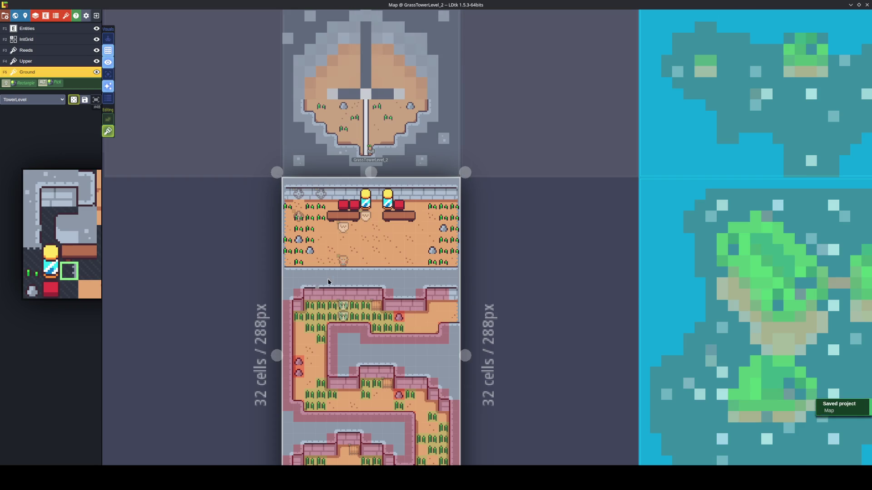
scroll(331, 290, "up", 2)
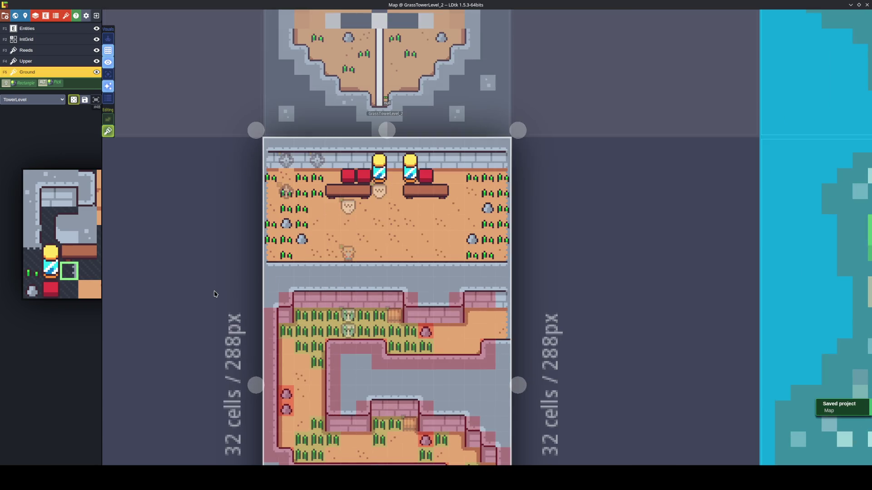
scroll(216, 295, "up", 1)
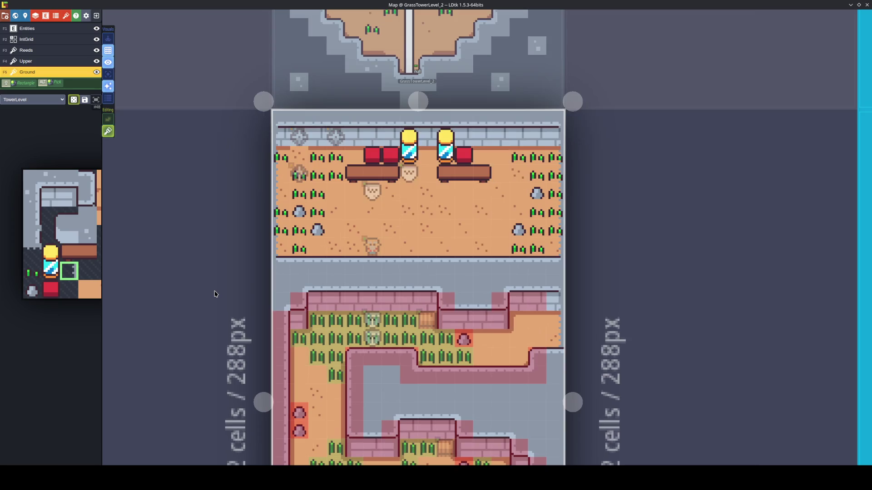
key("ctrl+s")
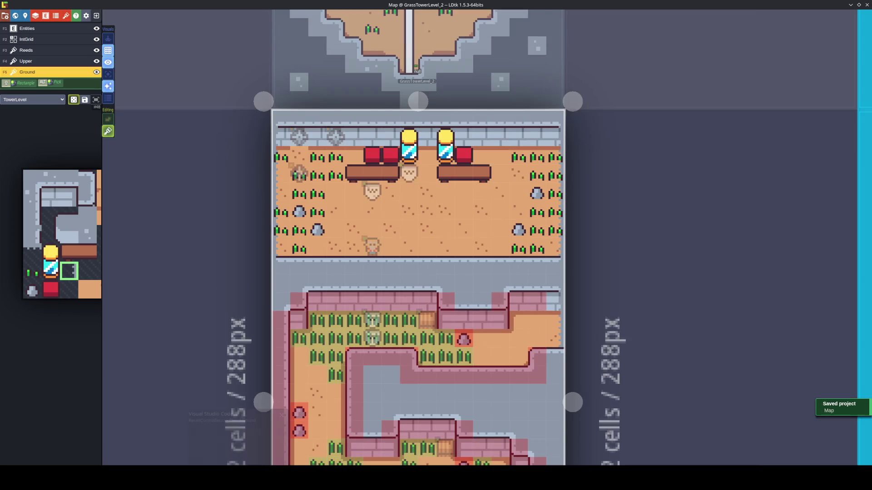
left_click(238, 477)
left_click(750, 6)
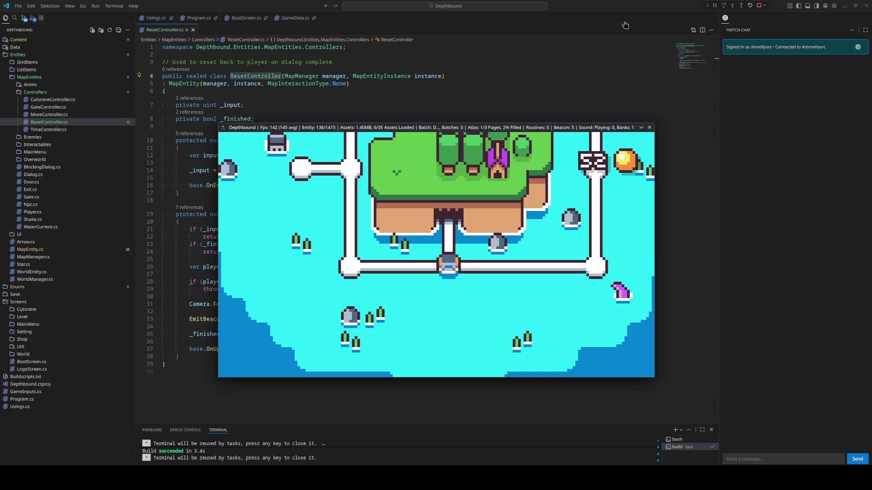
Walk the player left and up from the junction, then leave the game window
key("Left")
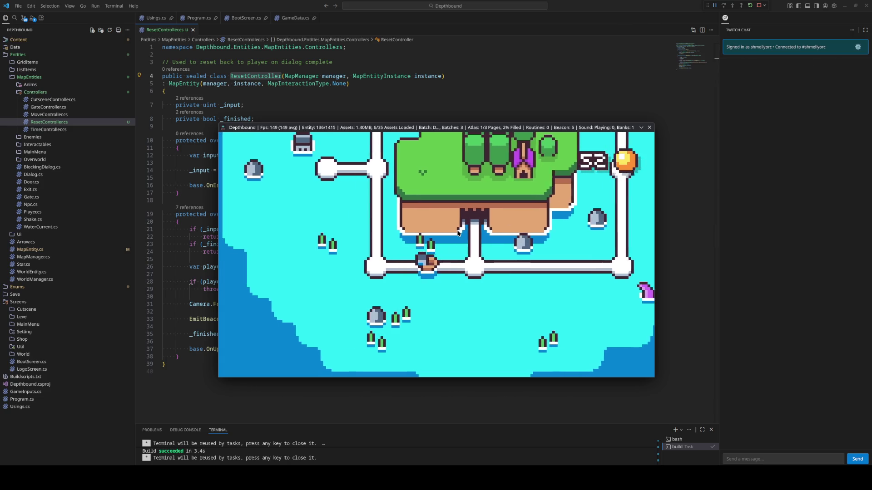
key("Up")
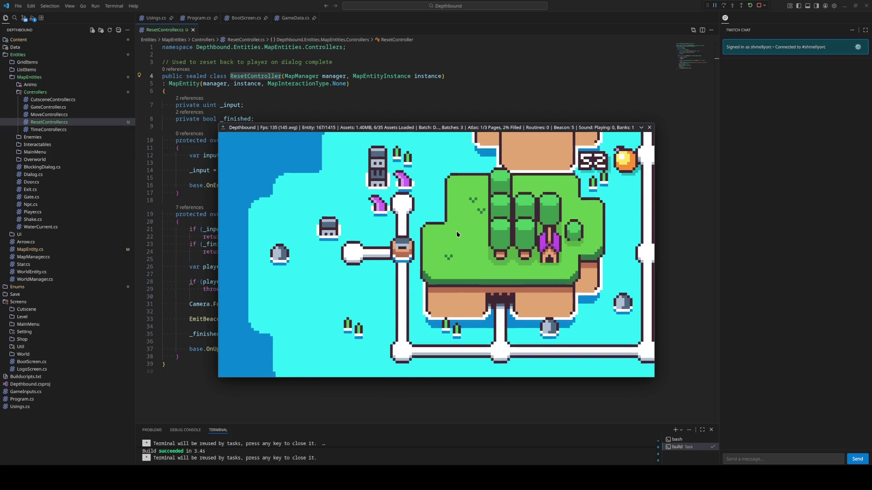
key("alt+Tab")
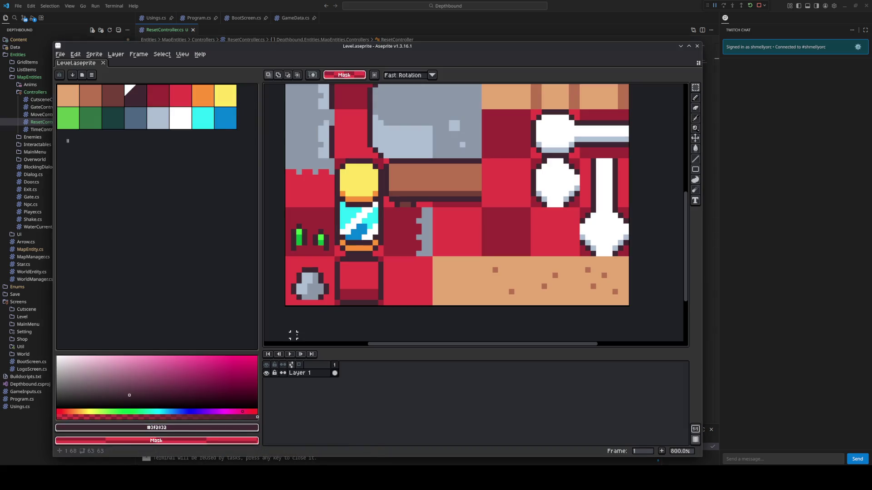
Open Units.aseprite from the Graphics folder via File > Open
left_click(60, 54)
left_click(68, 71)
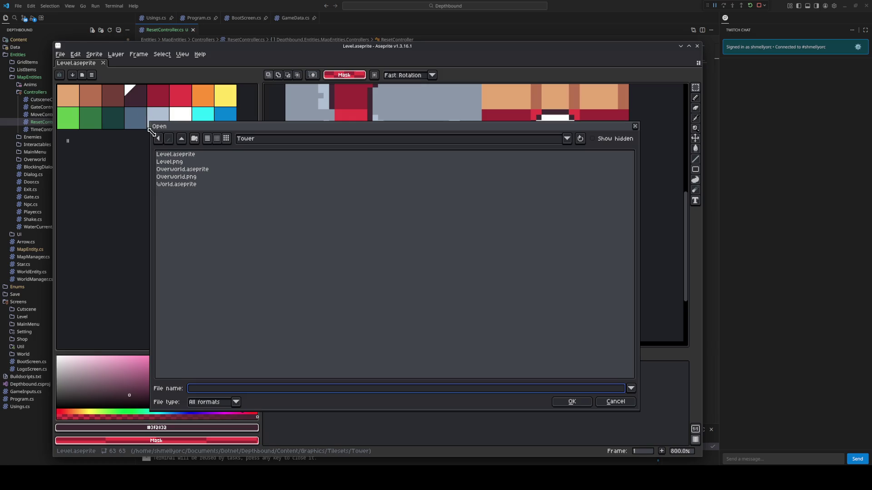
left_click(182, 139)
left_click(182, 139)
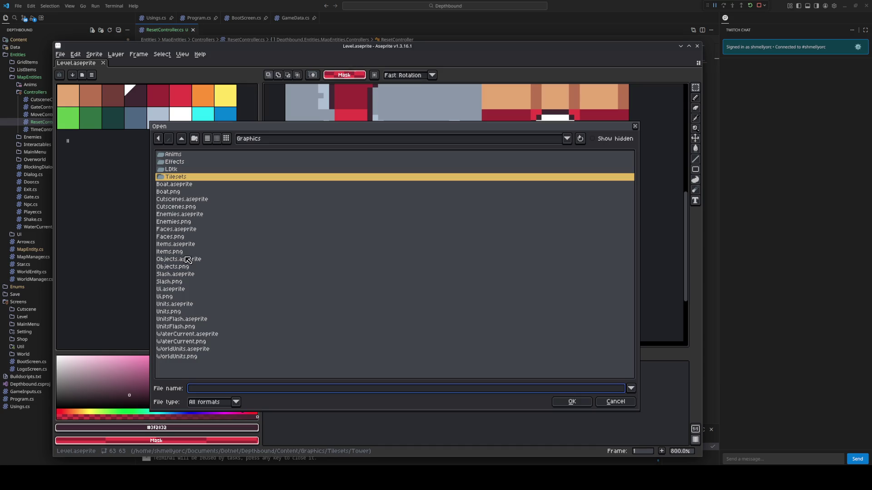
left_click(188, 309)
key("Up")
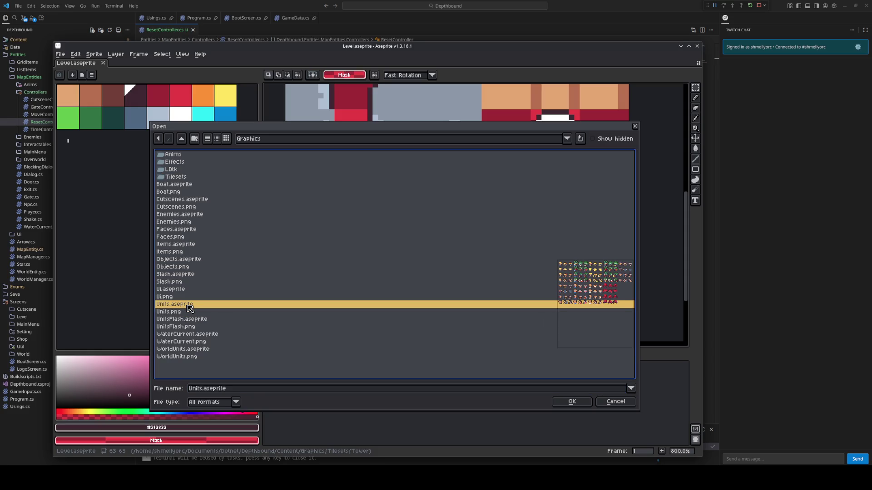
double_click(190, 309)
Fit the sprite sheet in view, save Units.aseprite, and return to Visual Studio Code
scroll(373, 253, "up", 2)
left_click_drag(482, 174, 458, 208)
key("ctrl+s")
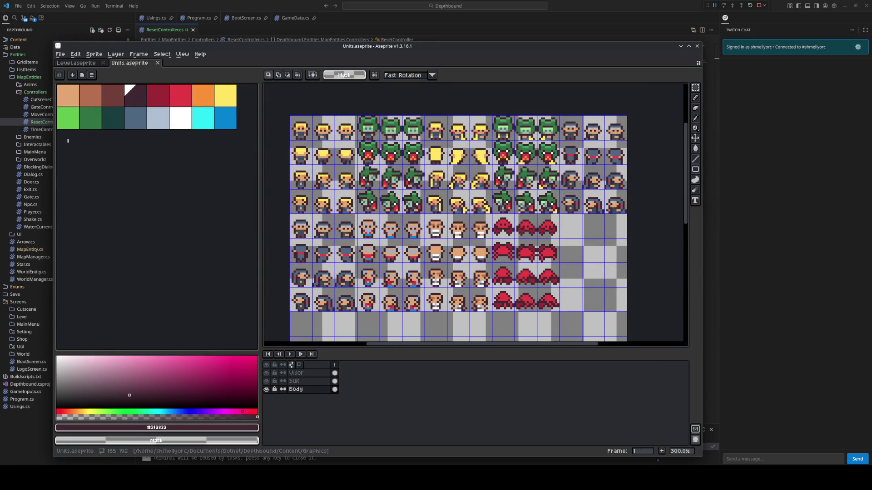
mouse_move(237, 477)
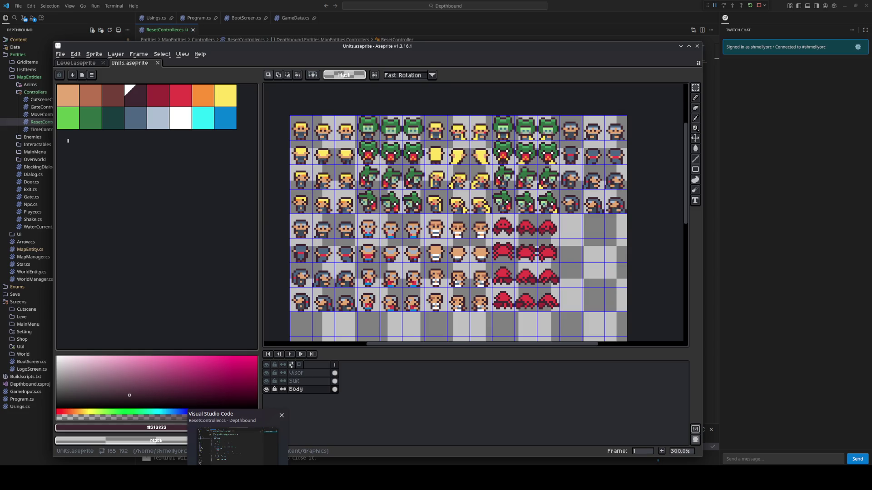
left_click(236, 442)
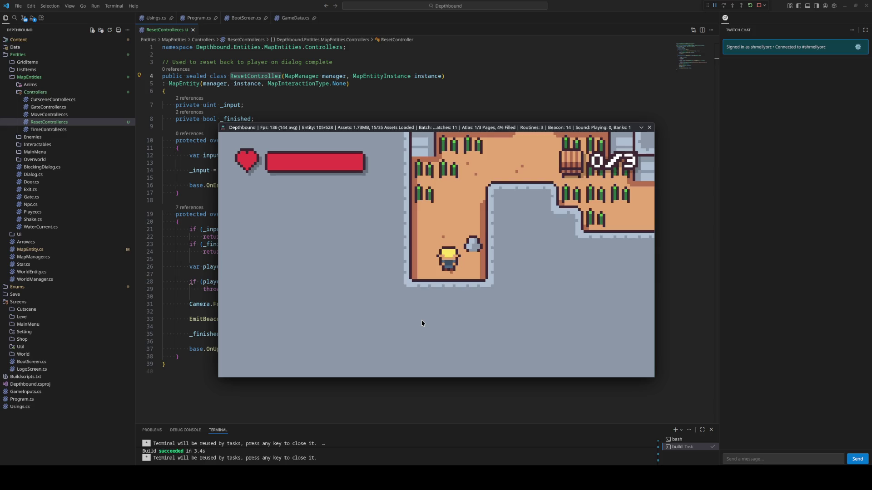
Walk up to the upper doorway, collect the item there with E, and walk away
key("Up")
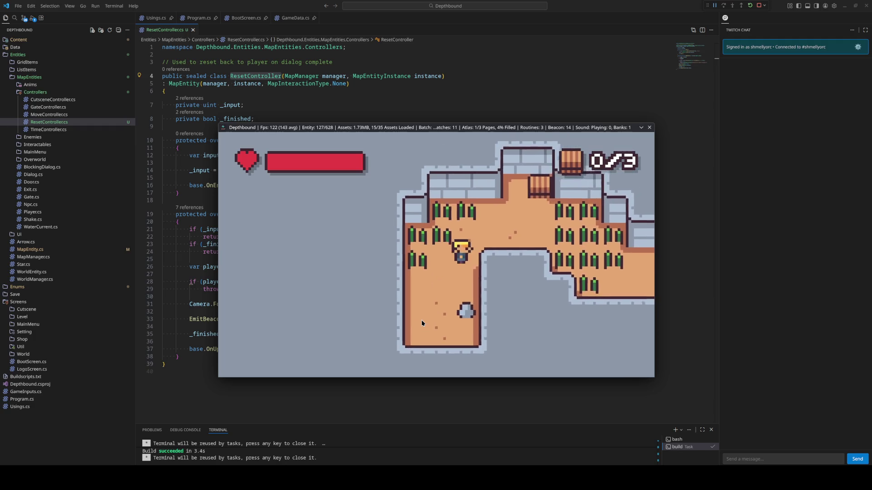
key("Right")
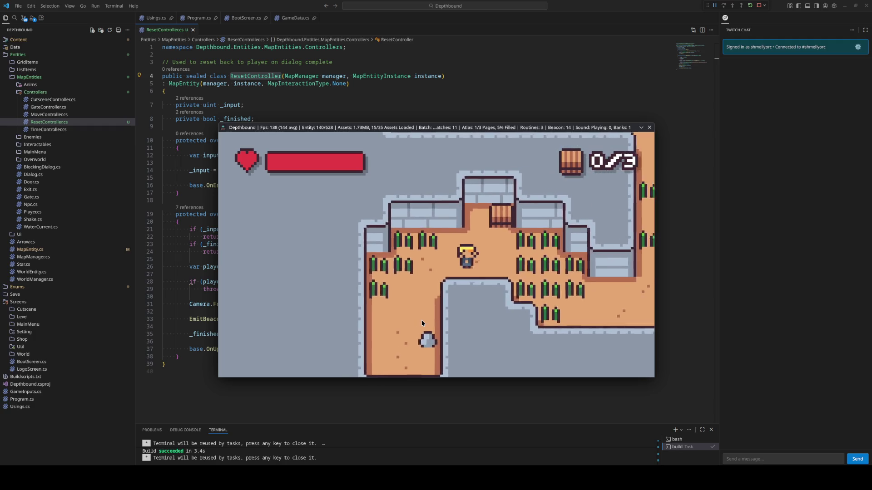
key("Up")
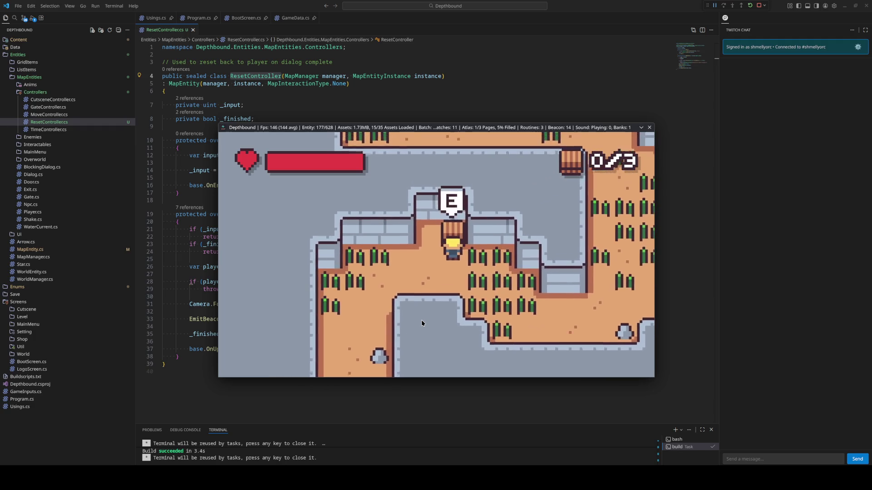
key("e")
key("Down")
key("Right")
key("Right")
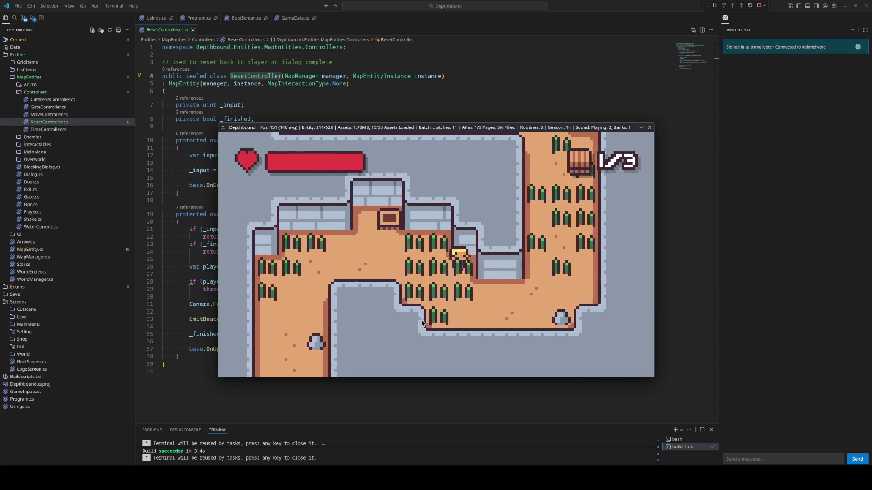
Walk up the corridor to the crate and open it, raising the counter to 2/3
key("Up")
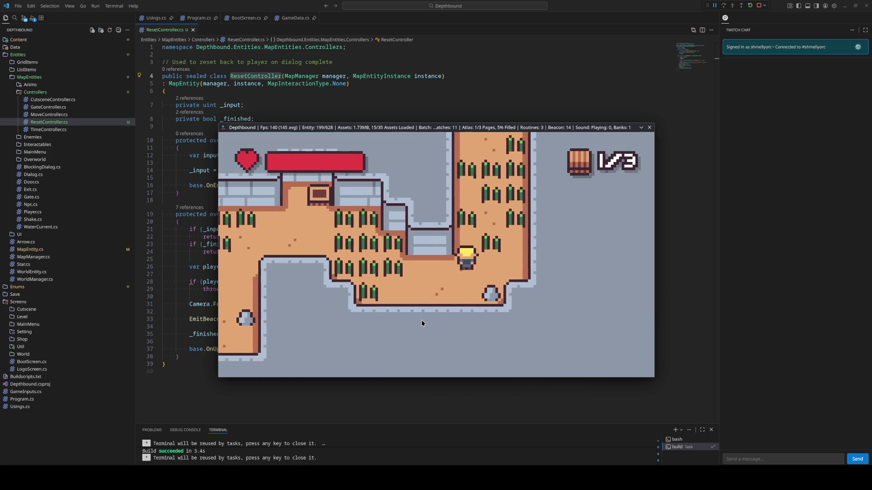
key("Up")
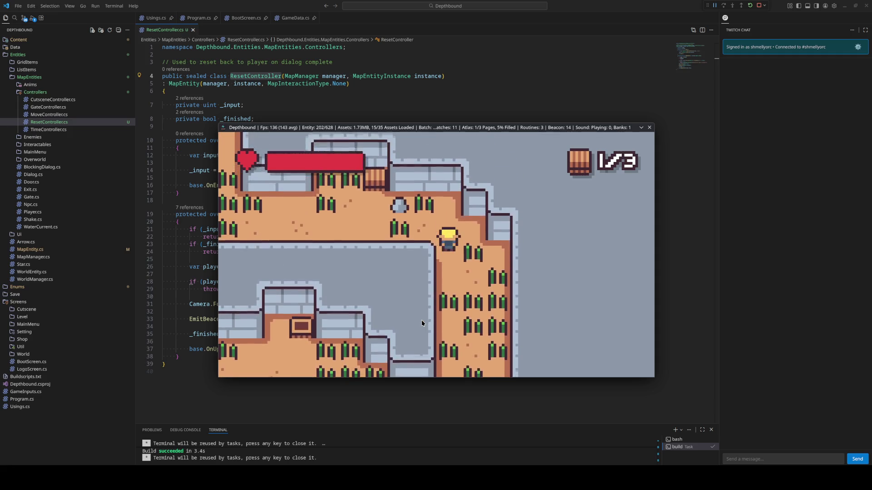
key("Left")
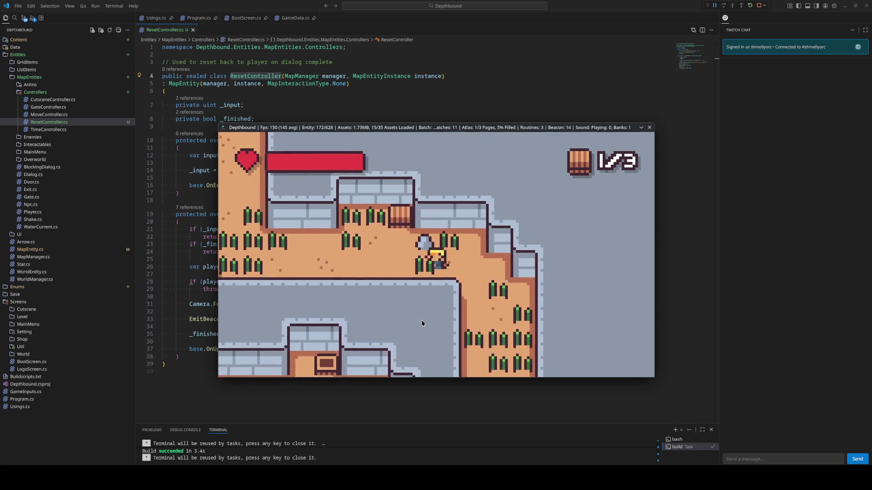
key("Right")
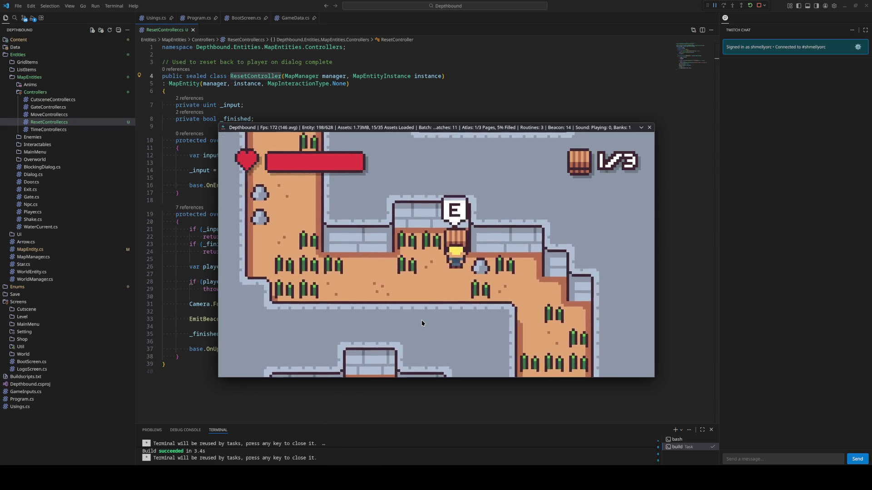
key("e")
Walk left along the upper wall and up the vertical corridor into the crops
key("Left")
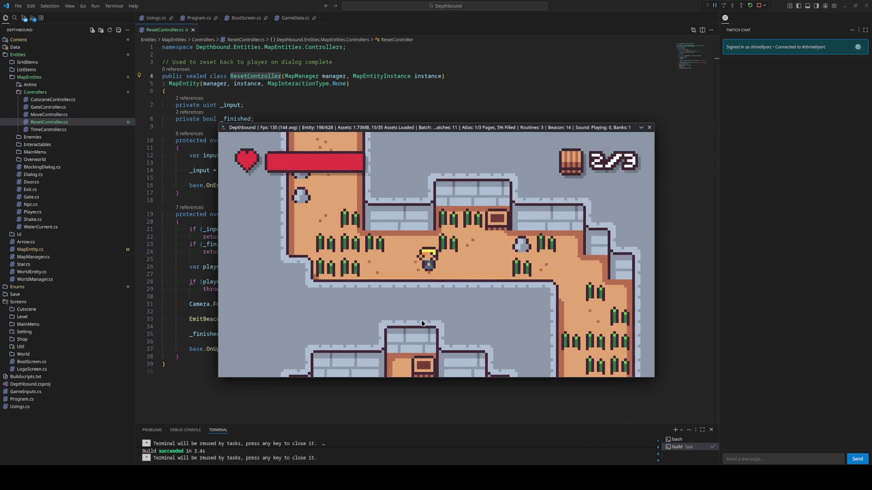
key("Up")
key("Left")
key("Up")
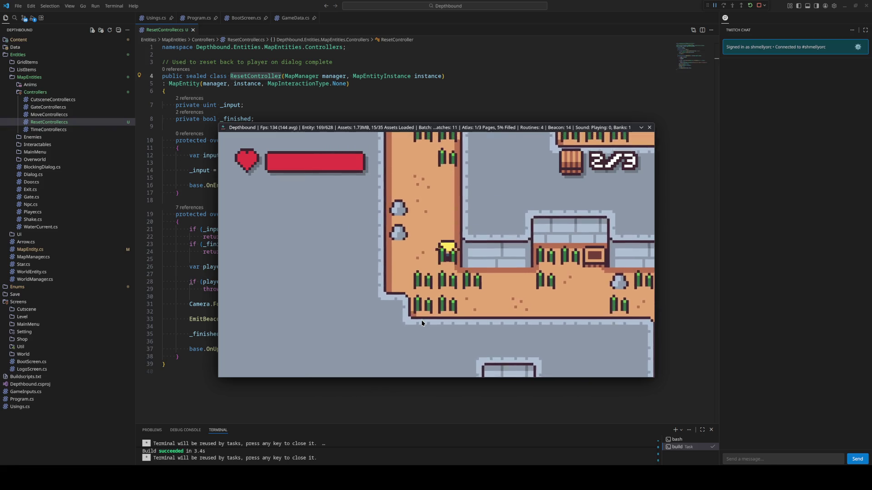
key("Up")
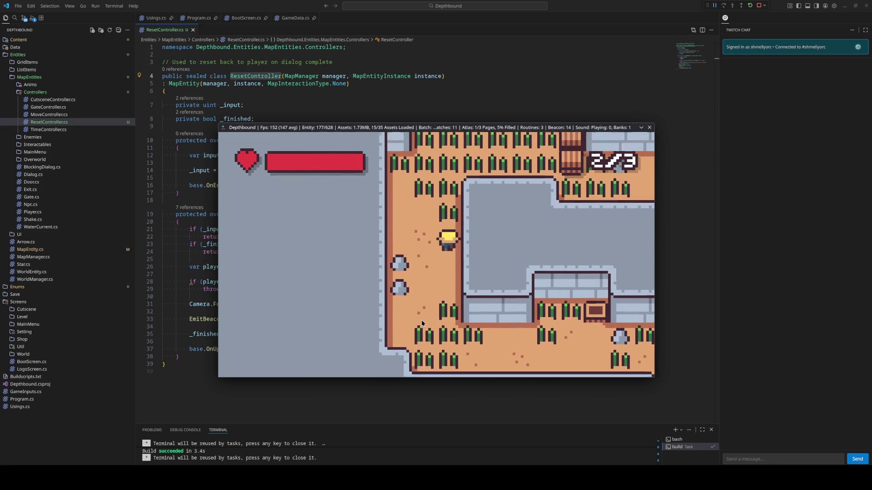
key("Up")
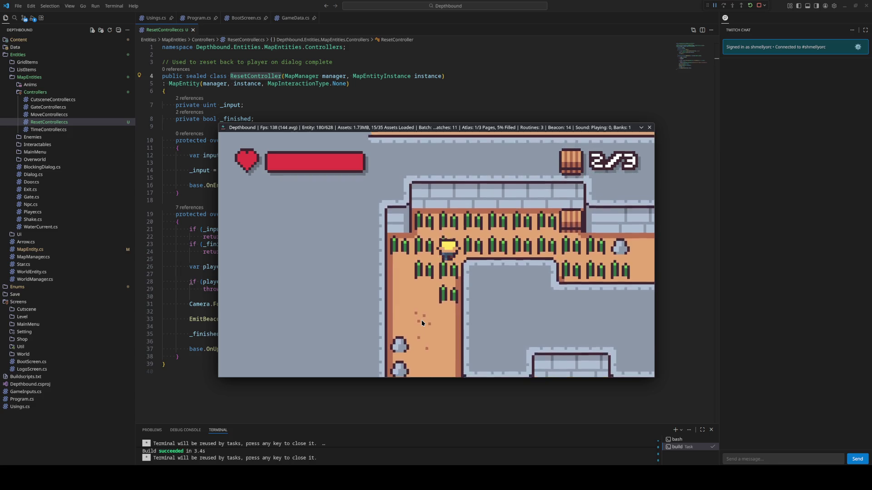
key("Up")
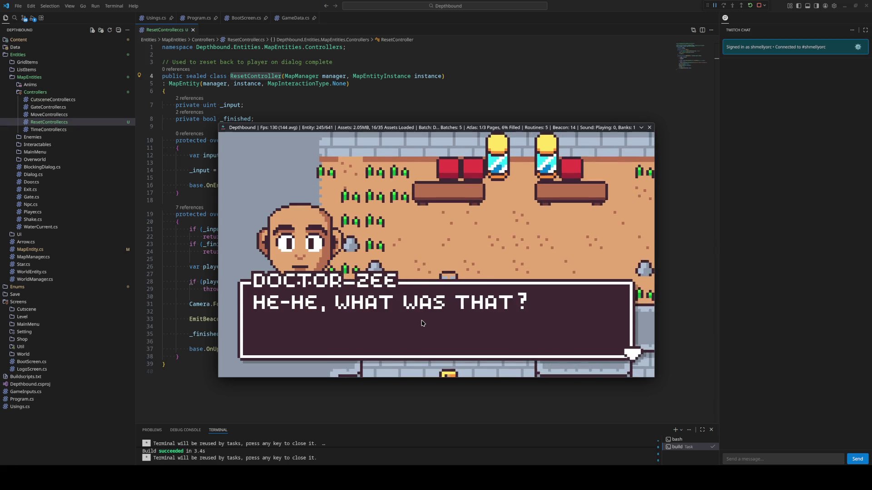
Advance through all nine lines of the doctor's cutscene dialogue until control returns
key("space")
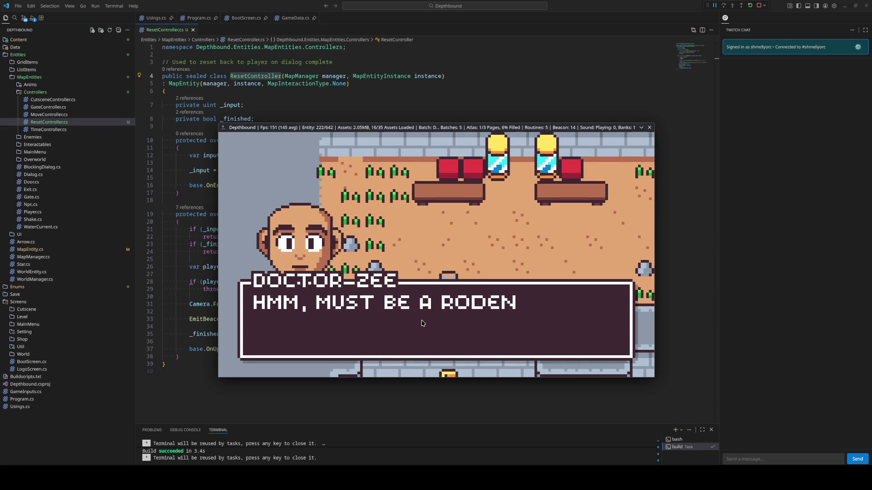
key("space")
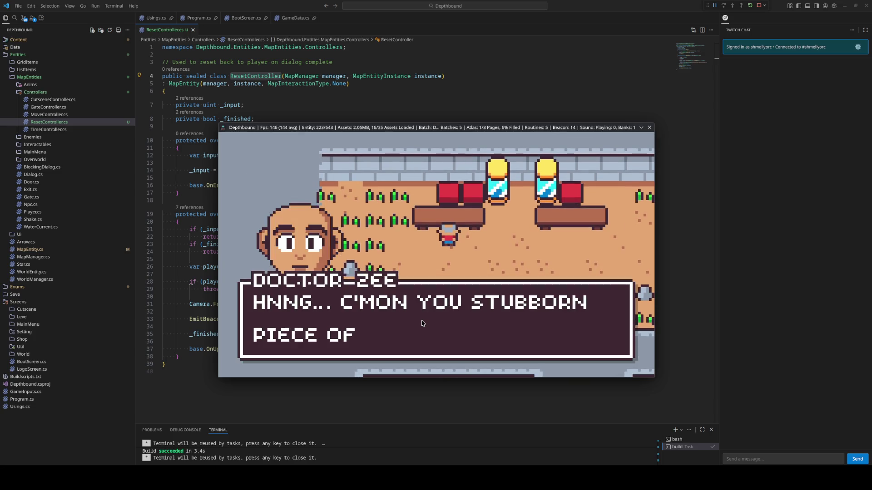
key("space")
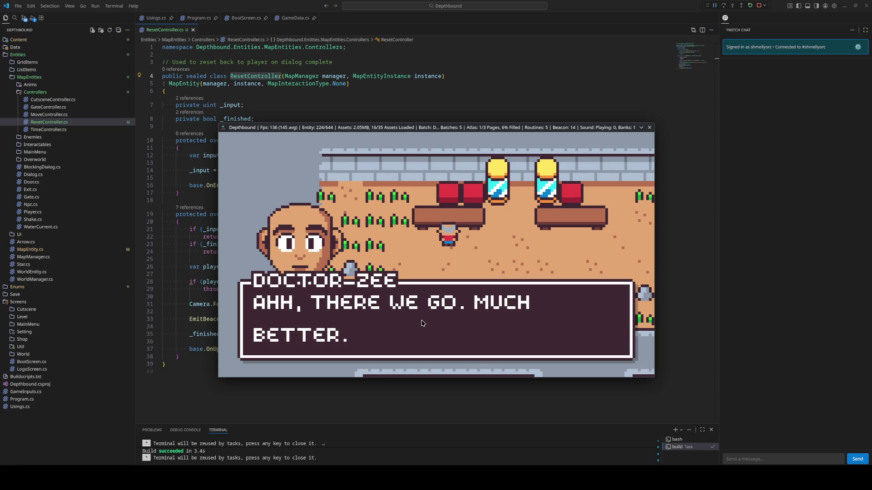
key("space")
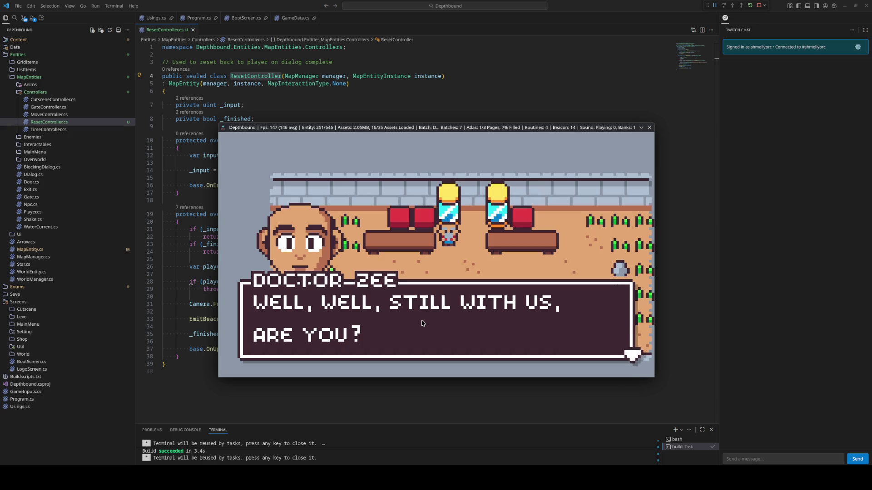
key("space")
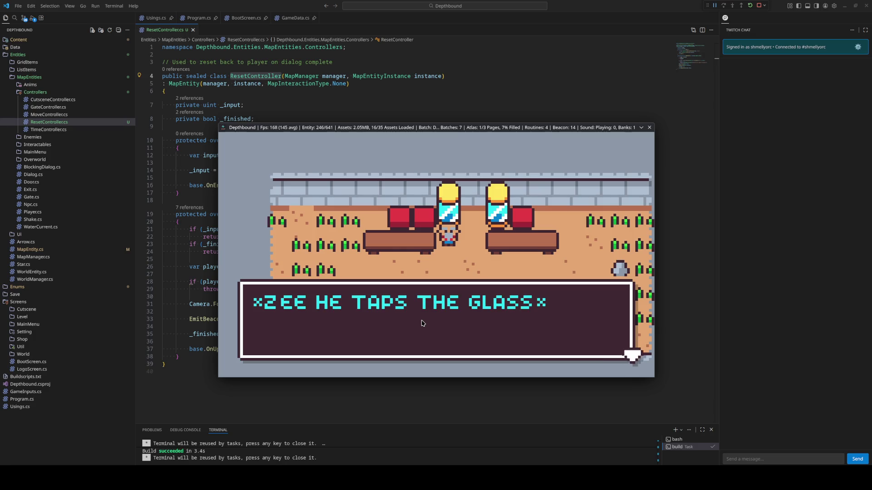
key("space")
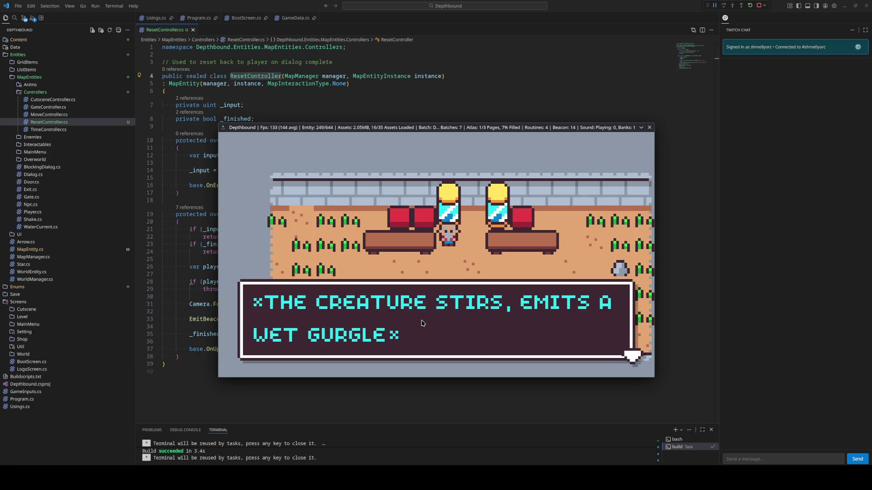
key("space")
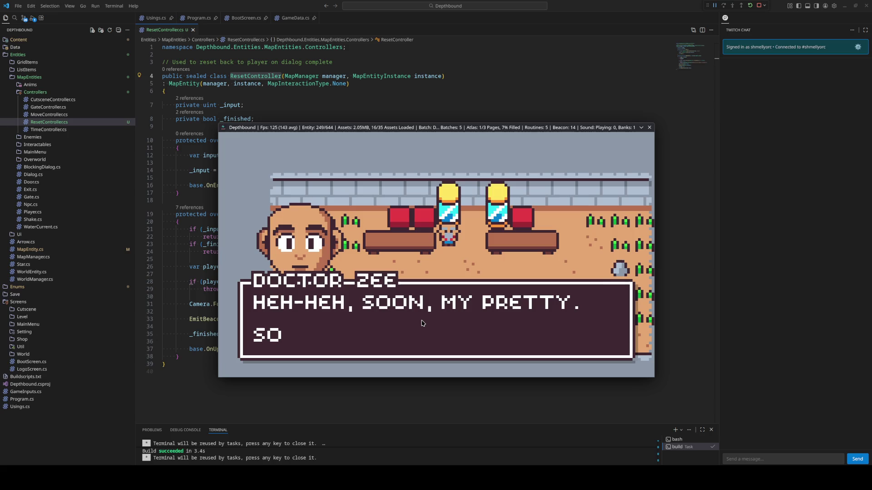
key("space")
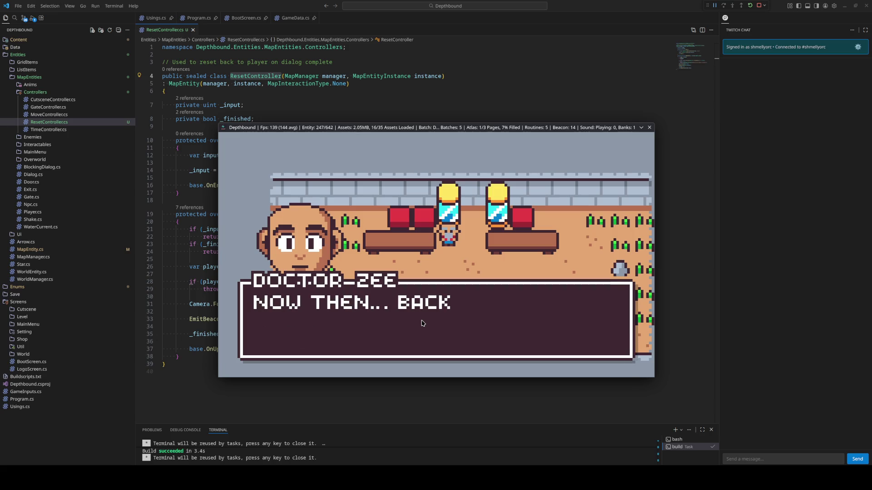
key("space")
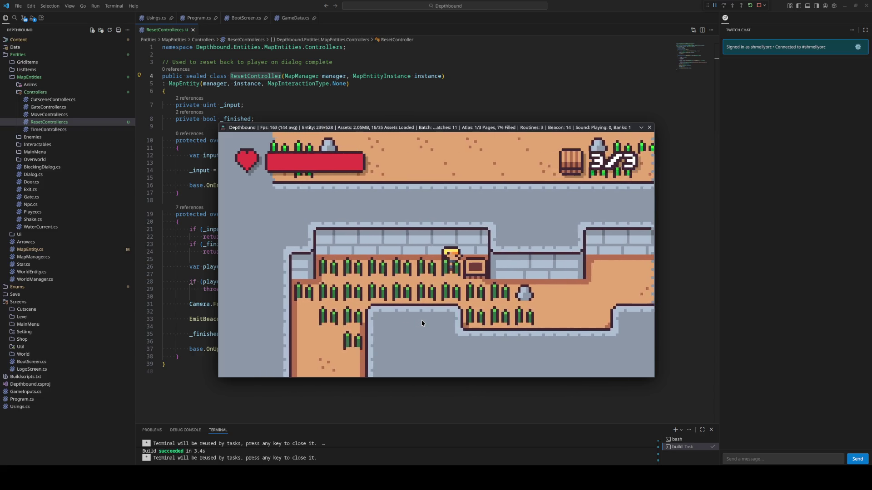
Walk the player right along the path, then switch to the Units sprite sheet in Aseprite
key("Right")
key("Down")
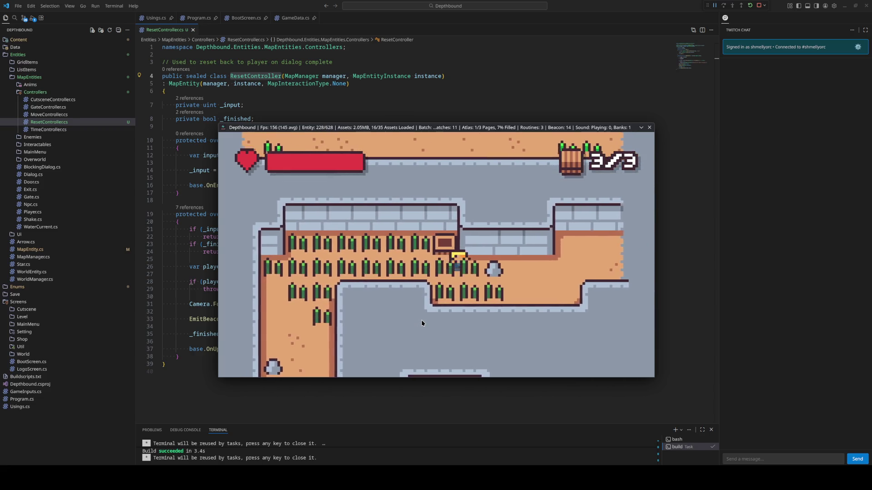
key("Up")
key("Right")
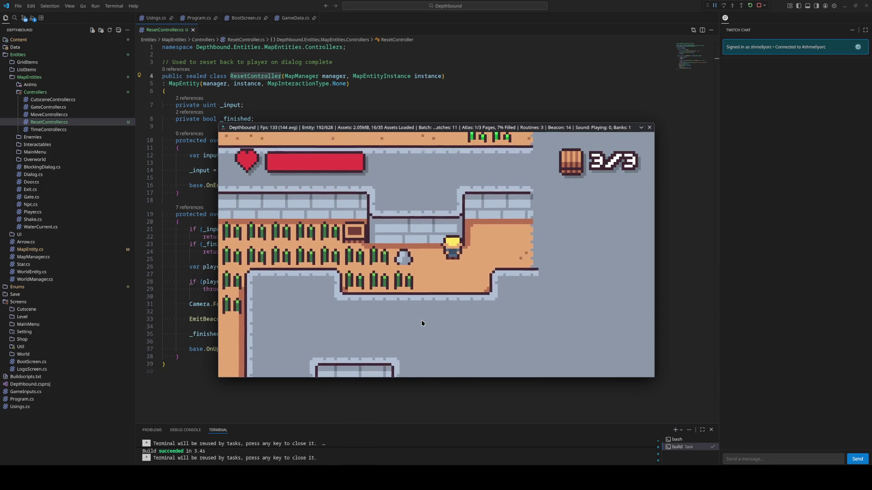
key("Right")
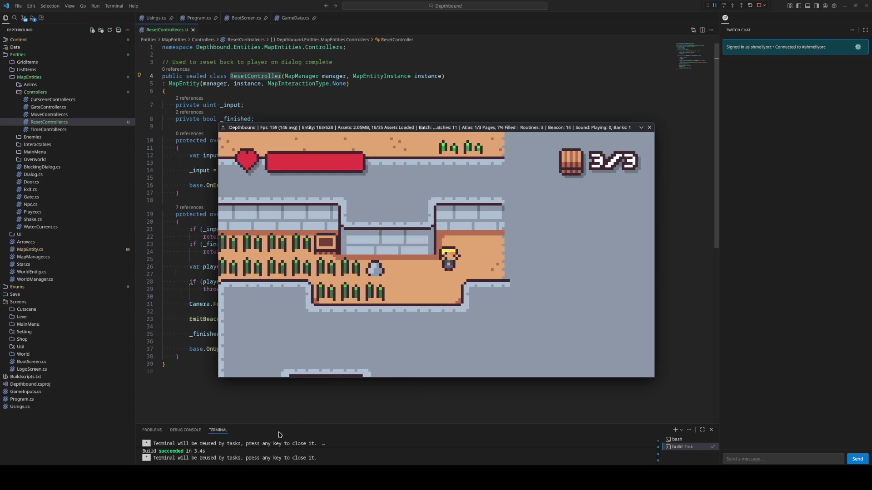
key("alt+Tab")
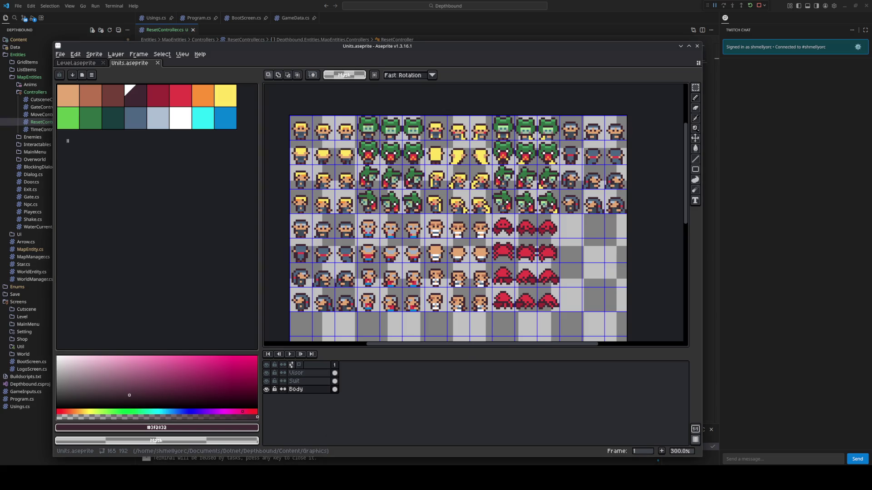
Back in LDtk, turn off horizontal tile flipping and save
key("alt+Tab")
scroll(472, 303, "up", 5)
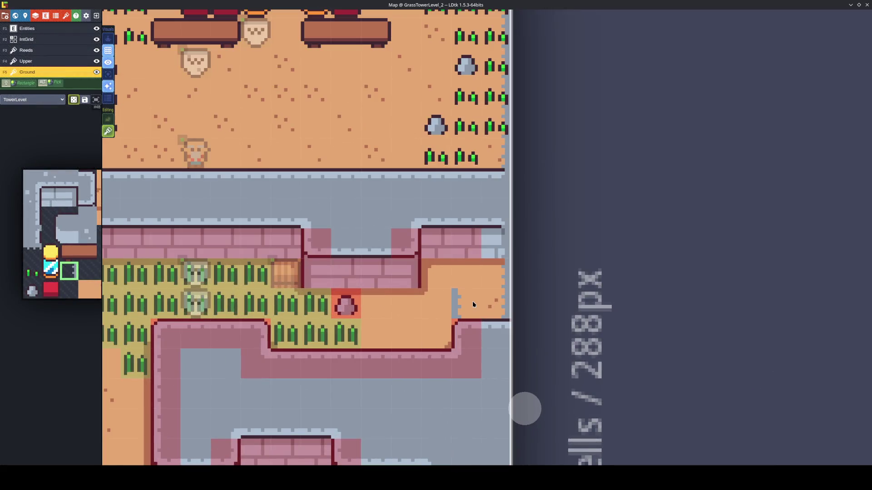
key("x")
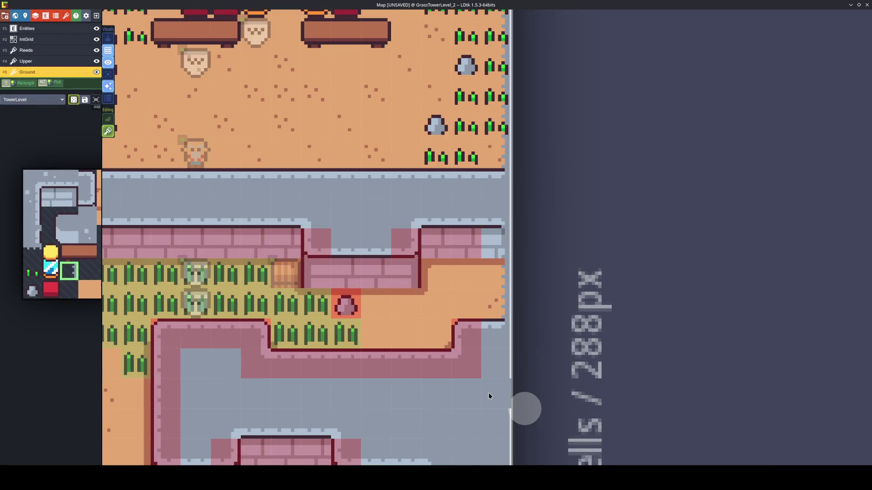
key("ctrl+s")
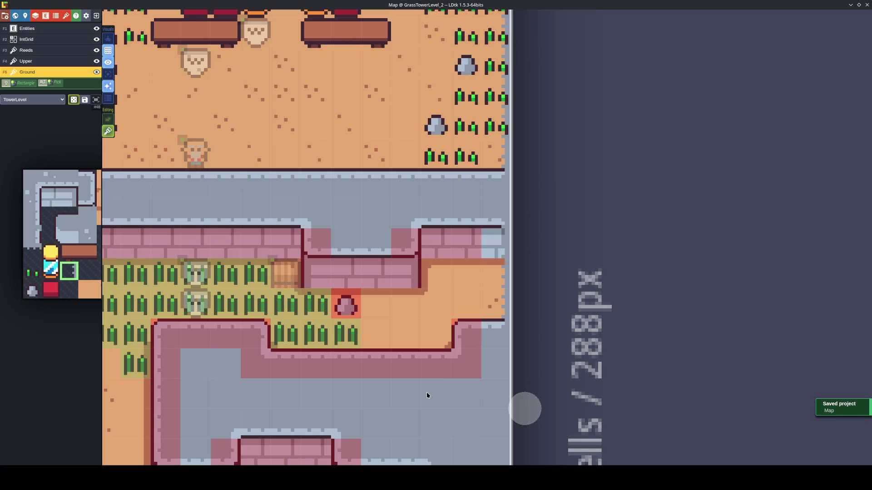
Paint two Collision cells on the IntGrid layer at the corridor's end and save
key("F2")
left_click(495, 335)
left_click(497, 241)
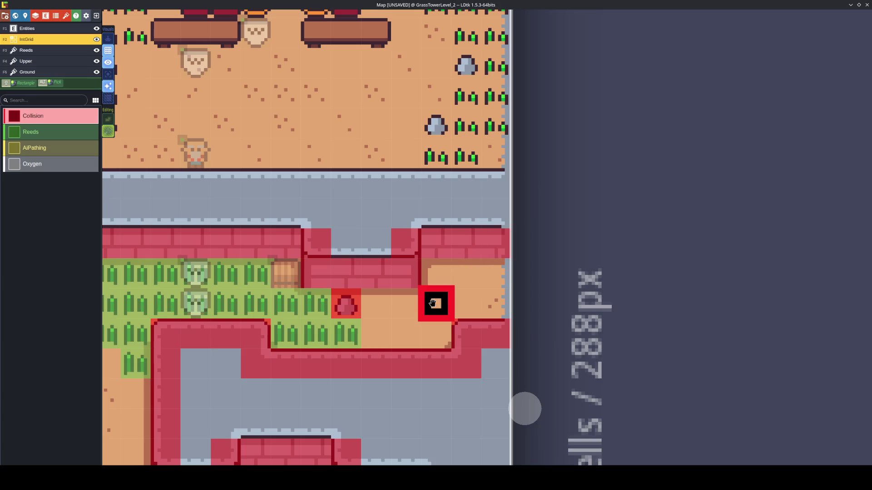
key("ctrl+s")
Place an Exit entity at the corridor's right end, stretch it taller, and save
key("F1")
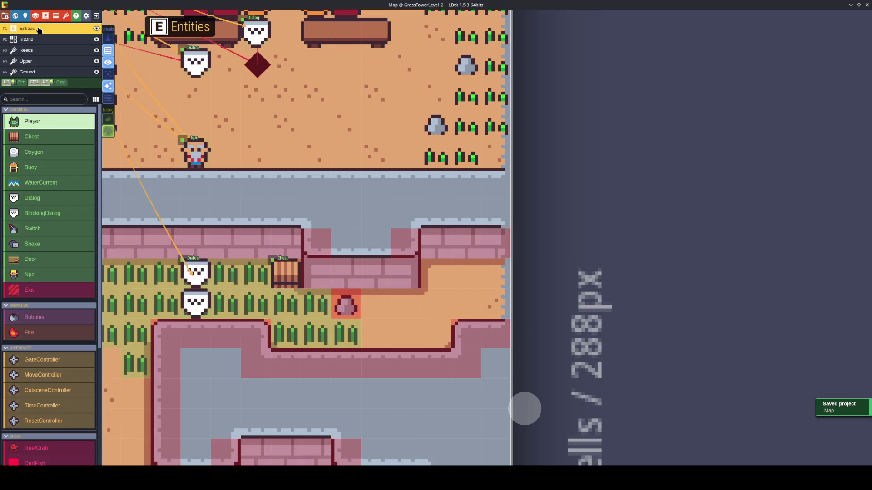
left_click(92, 290)
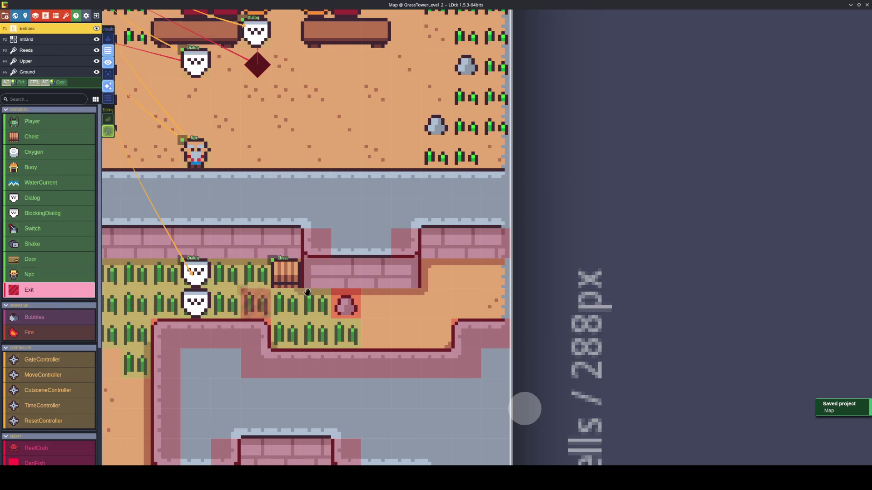
left_click(496, 273)
left_click_drag(497, 305, 497, 335)
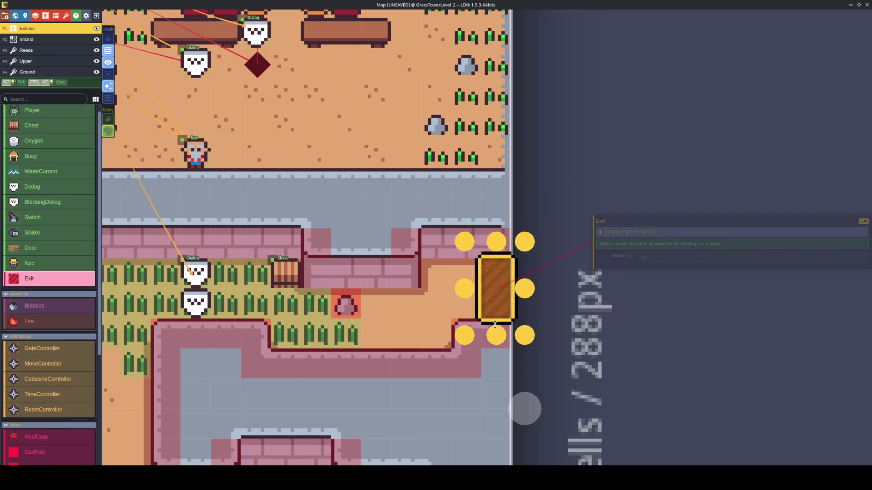
key("Escape")
key("ctrl+s")
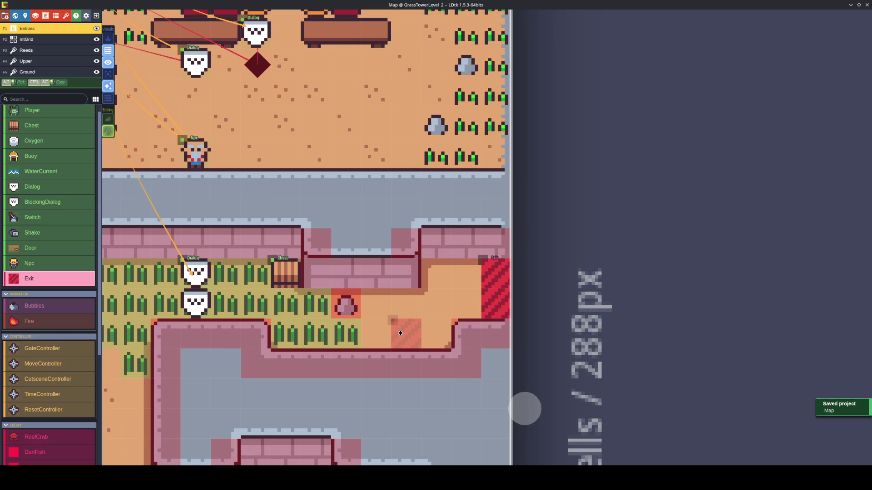
scroll(400, 333, "down", 5)
scroll(401, 333, "up", 2)
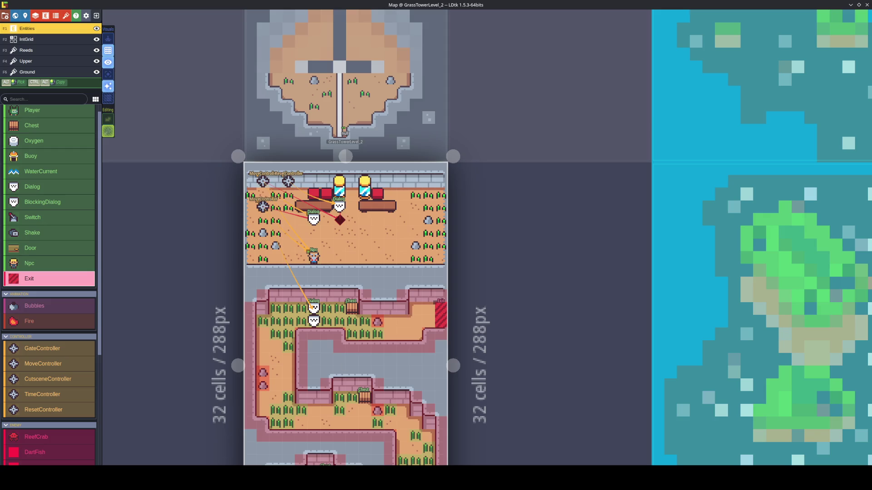
Save the project and briefly look at GrassTowerLevelRoom_0 from the world overview
mouse_move(221, 476)
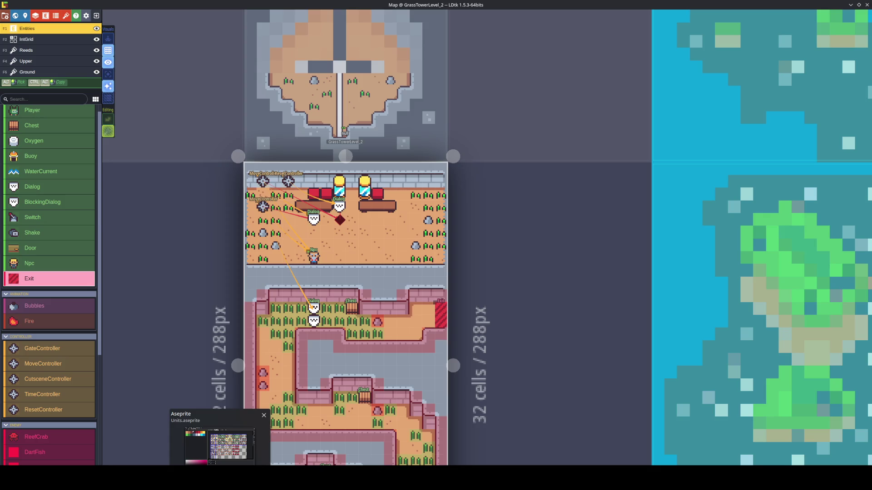
key("ctrl+s")
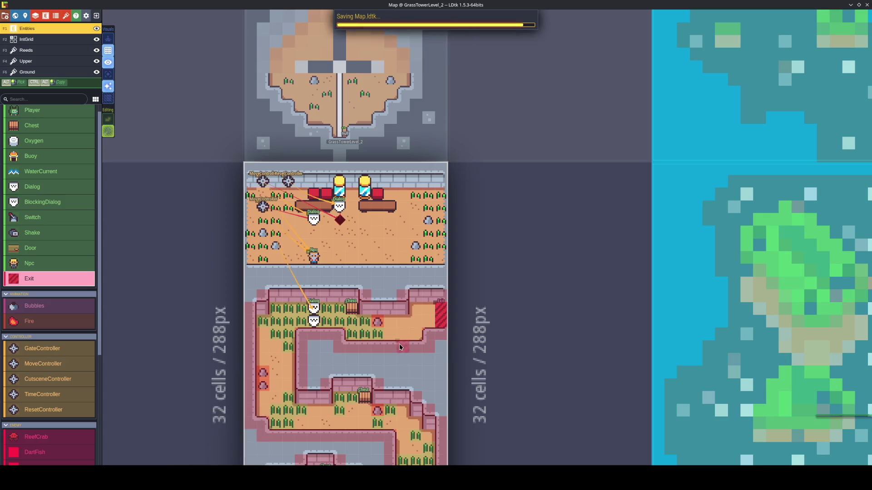
mouse_move(395, 356)
left_mouse_down()
mouse_move(389, 225)
mouse_move(388, 235)
left_mouse_up()
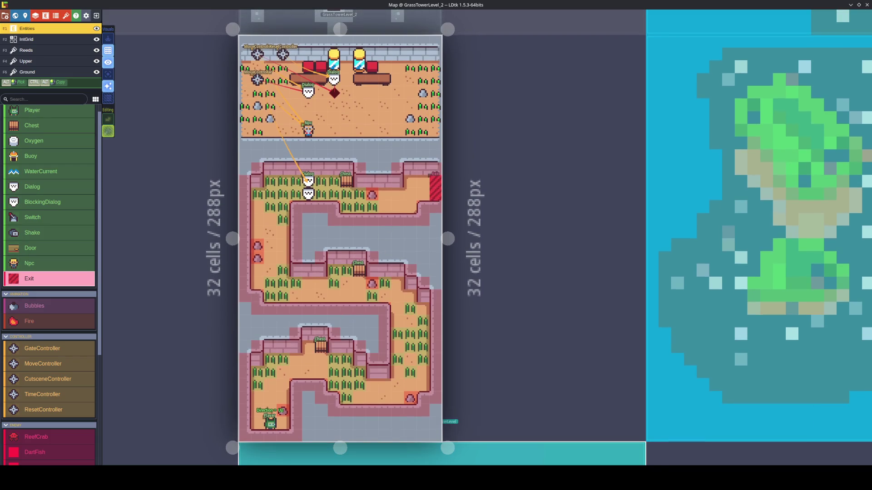
key("alt+Tab")
key("alt+Tab")
key("w")
left_click(381, 159)
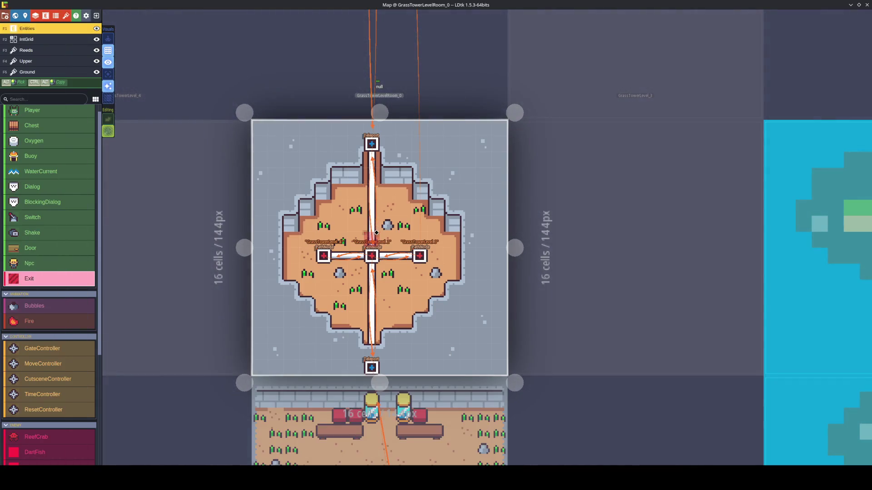
key("w")
Set GrassTowerLevel_3's Ground layer to the TowerLevel tileset and pick a grey wall tile
left_click(527, 258)
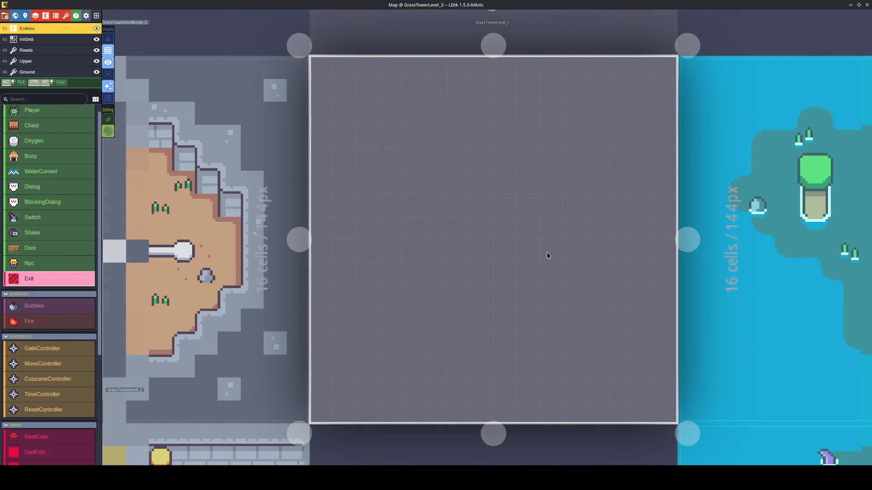
key("F5")
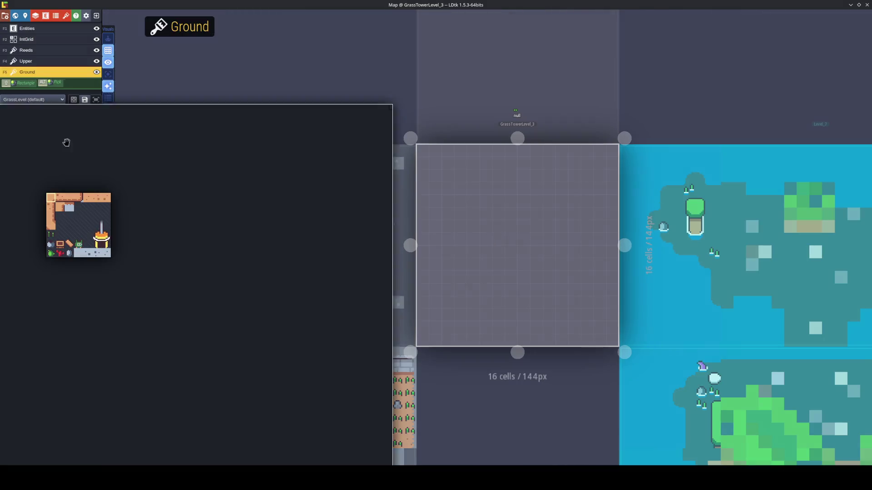
left_click(39, 100)
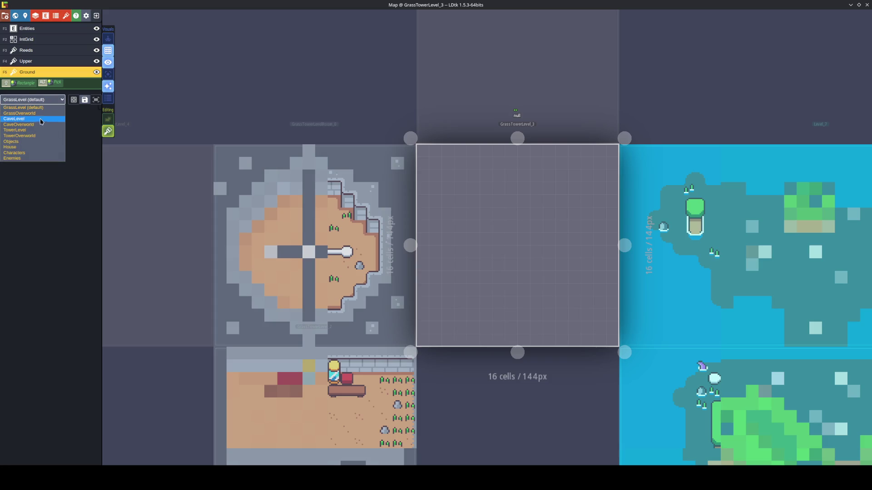
left_click(40, 119)
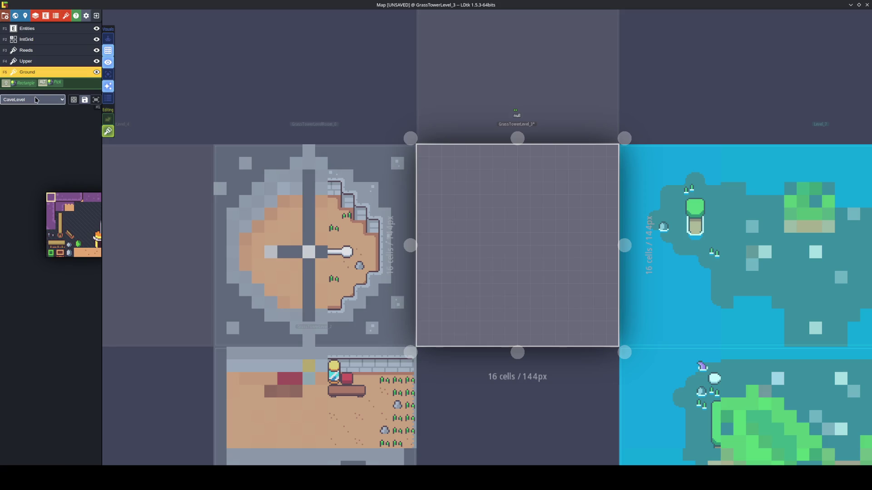
left_click(37, 100)
left_click(35, 131)
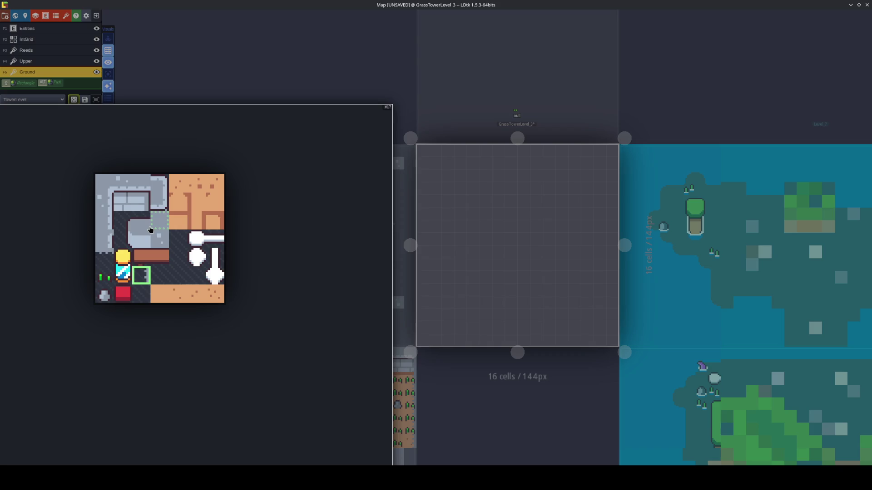
left_click(105, 187)
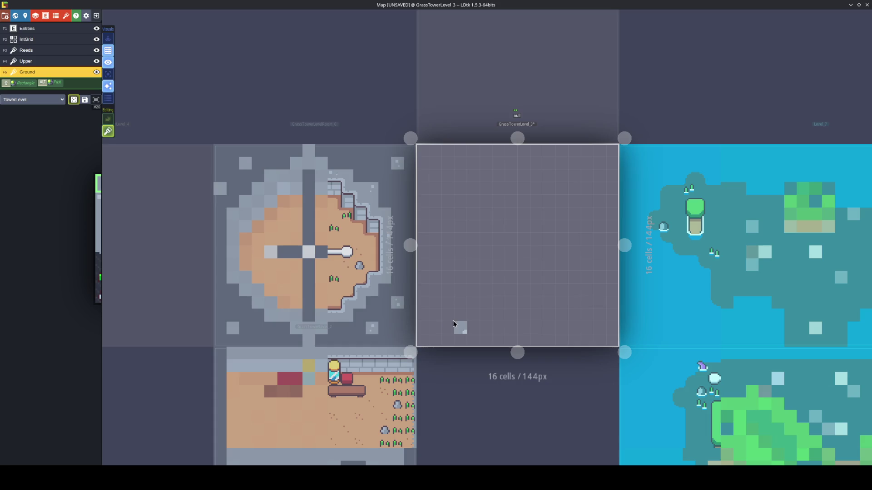
Extend GrassTowerLevel_3 to 16×32 cells (288px tall) and erase the L-shaped test wall tiles
key("w")
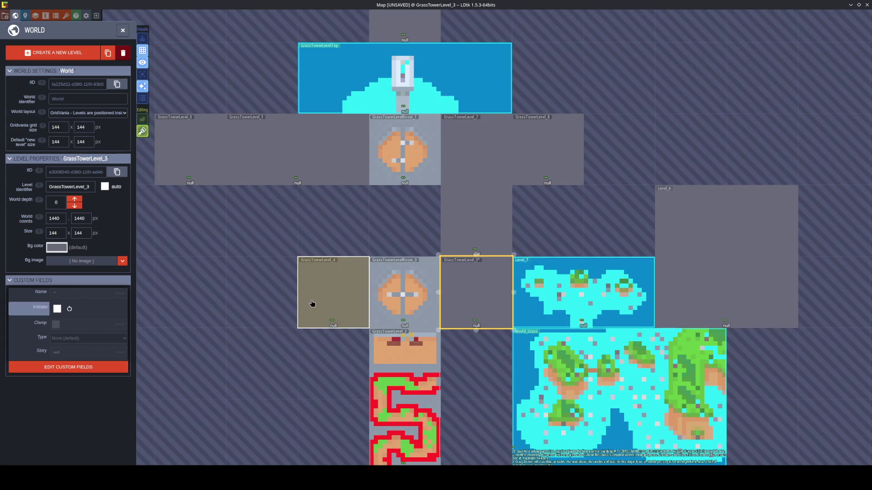
double_click(488, 294)
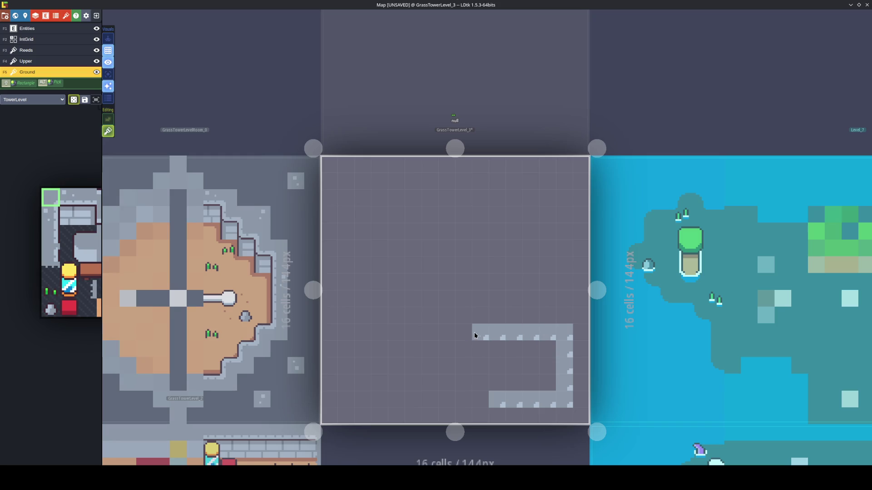
left_click_drag(488, 401, 387, 405)
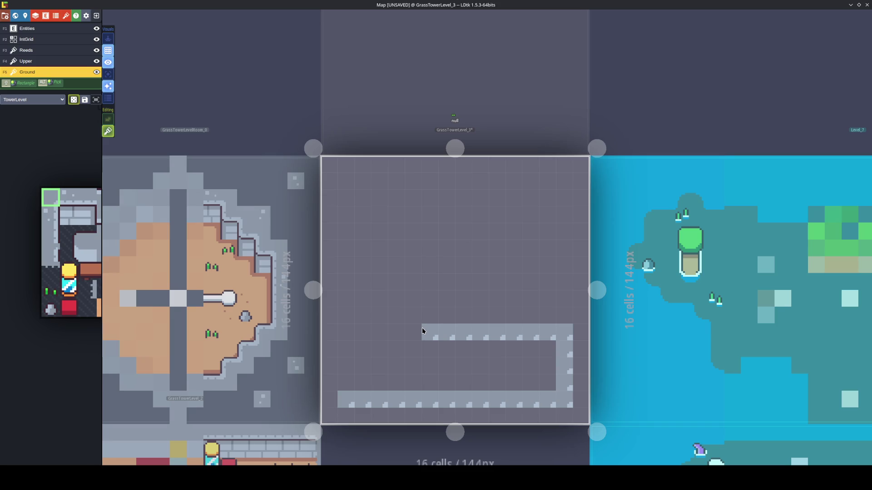
key("w")
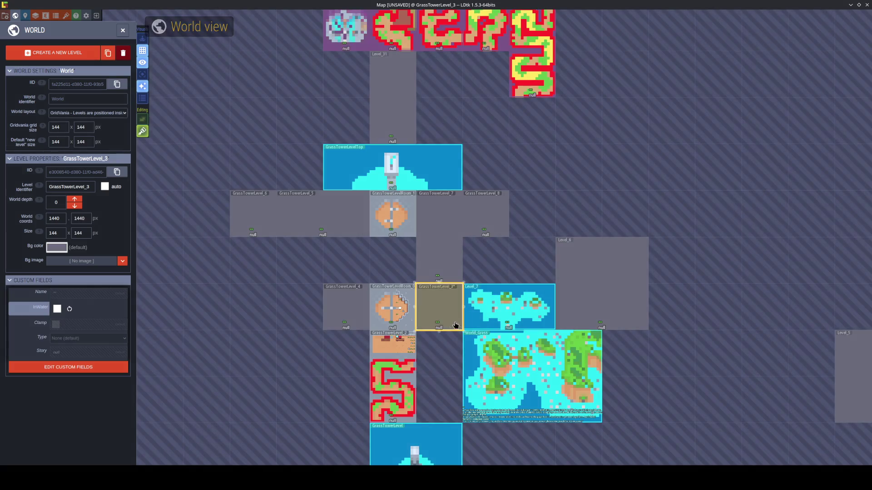
key("w")
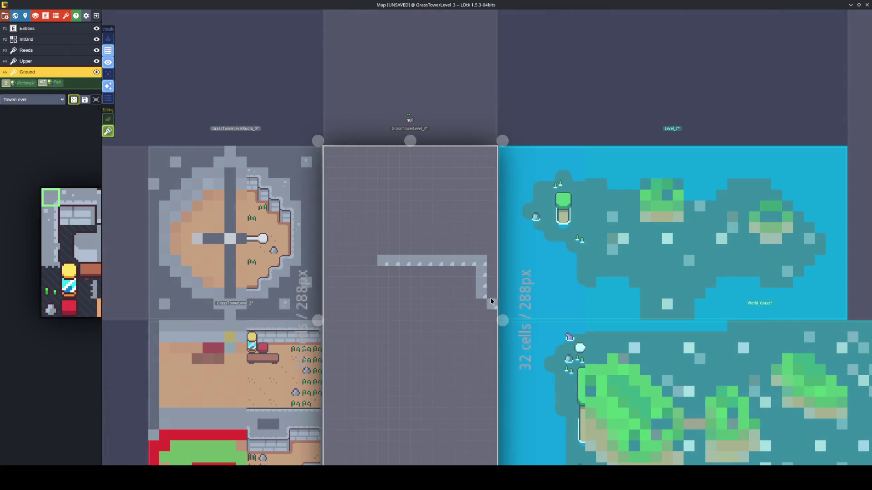
mouse_move(490, 300)
left_mouse_down()
mouse_move(480, 261)
mouse_move(384, 267)
left_mouse_up()
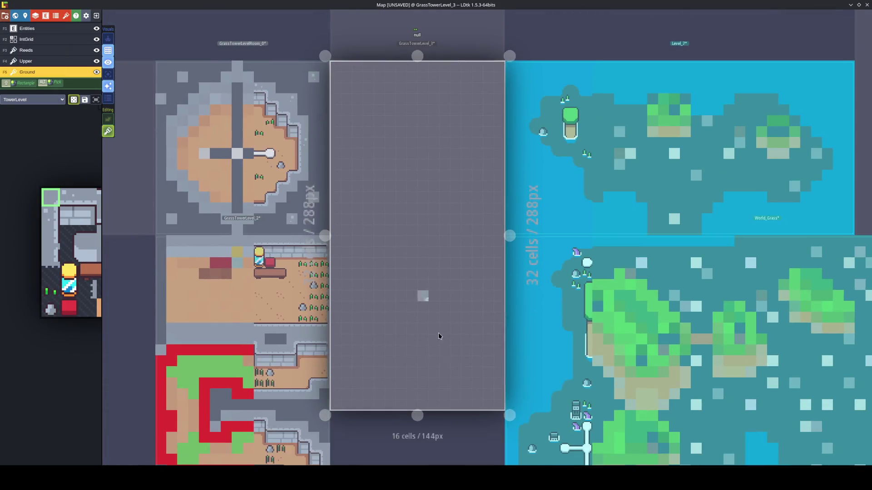
scroll(481, 394, "up", 2)
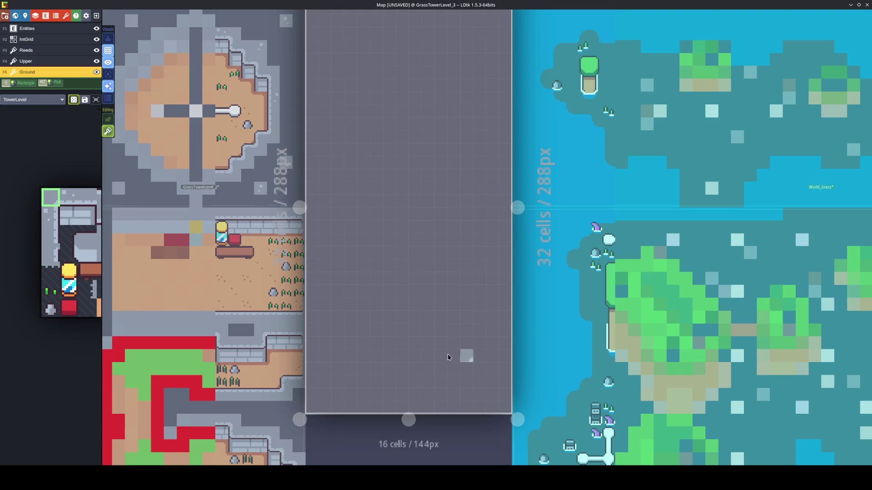
Choose the sand tile and paint a first sand floor from the bottom row, then undo it
mouse_move(79, 314)
left_click(112, 311)
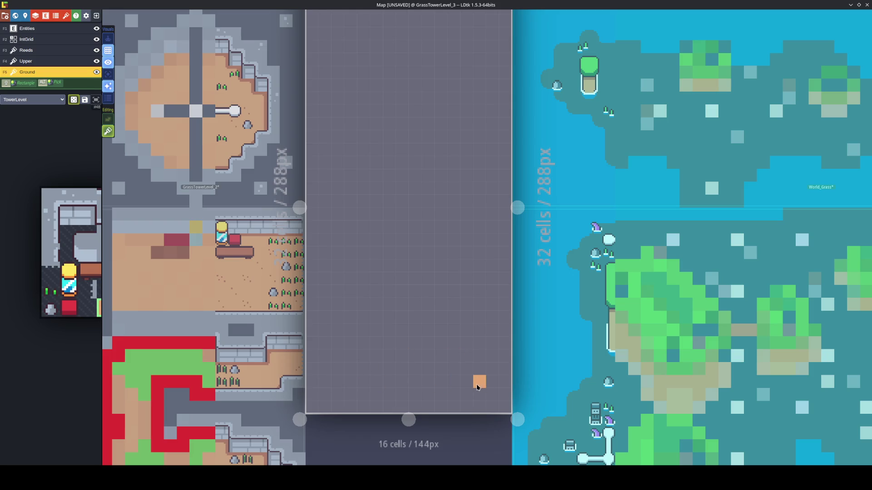
left_click_drag(477, 373, 469, 381)
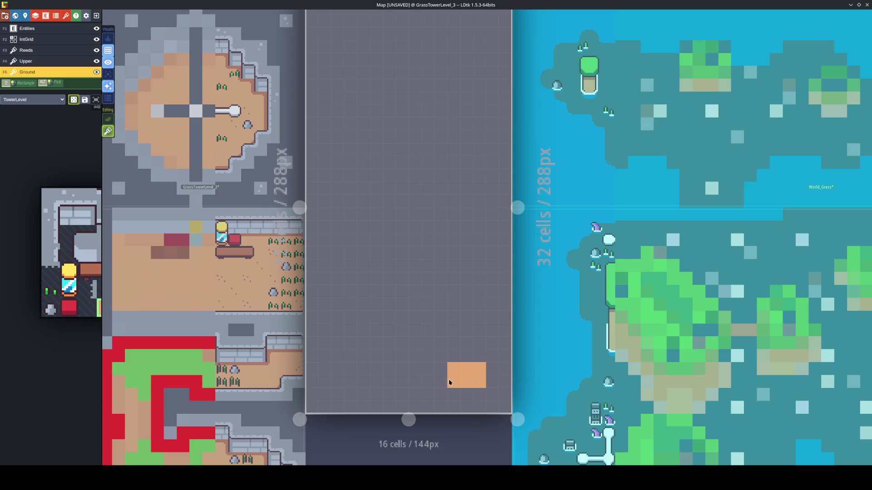
mouse_move(403, 375)
left_mouse_down()
mouse_move(391, 383)
mouse_move(335, 374)
mouse_move(352, 384)
left_mouse_up()
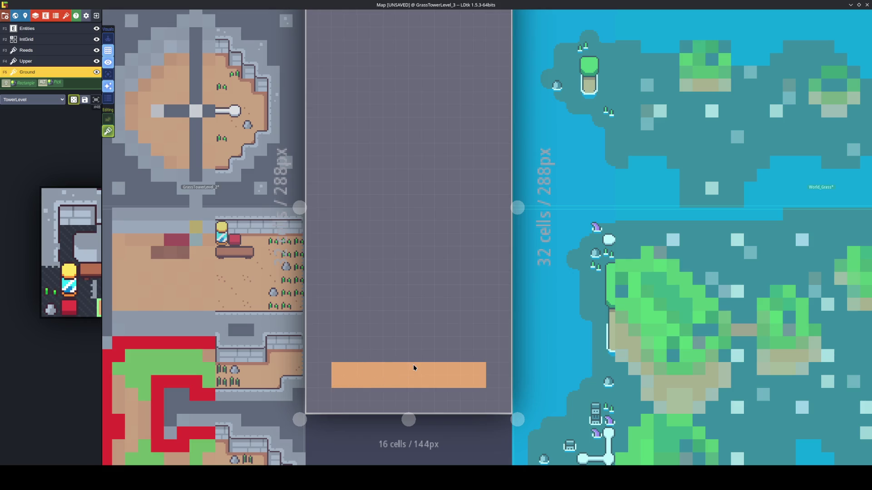
mouse_move(415, 349)
left_mouse_down()
mouse_move(408, 298)
mouse_move(398, 347)
left_mouse_up()
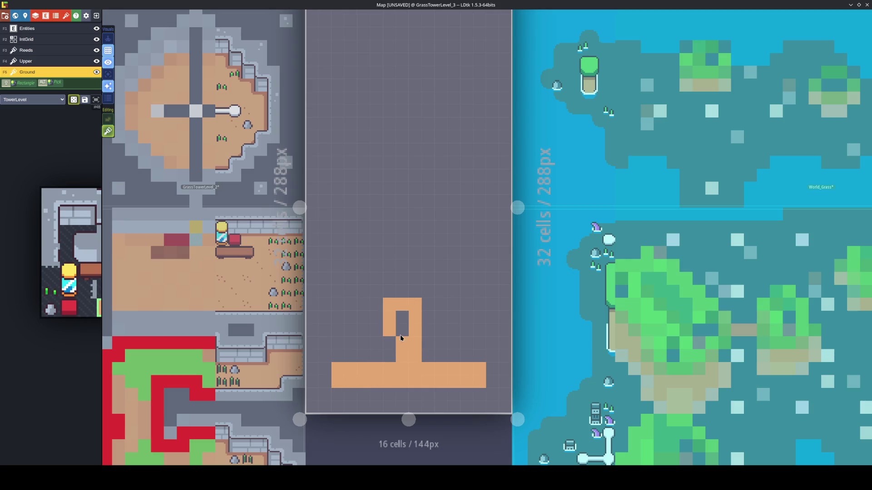
left_click_drag(338, 361, 477, 357)
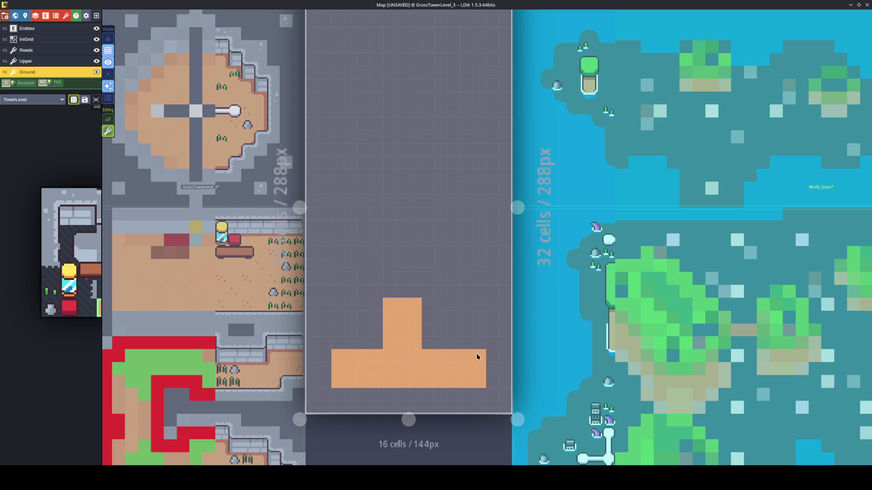
mouse_move(391, 258)
left_mouse_down()
mouse_move(400, 286)
mouse_move(413, 255)
mouse_move(469, 261)
mouse_move(414, 274)
mouse_move(469, 264)
left_mouse_up()
mouse_move(478, 209)
left_mouse_down()
mouse_move(478, 190)
mouse_move(470, 212)
left_mouse_up()
left_click_drag(381, 253, 337, 256)
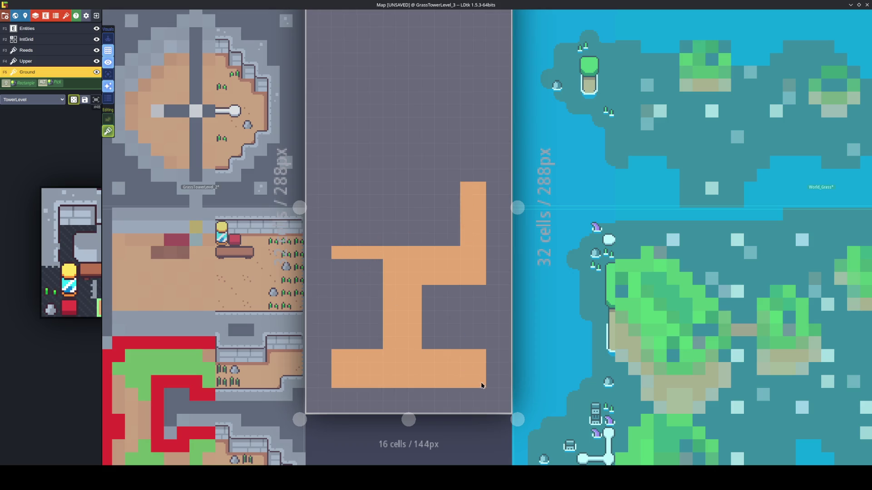
key("ctrl+z")
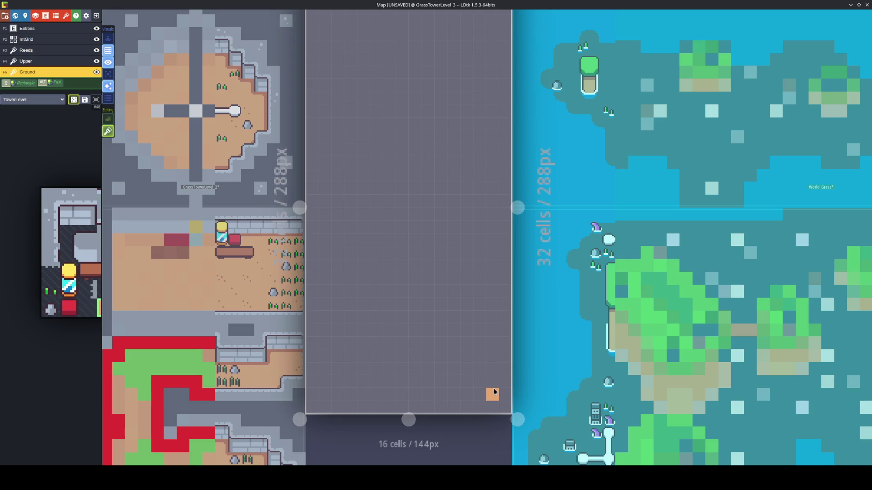
Repaint the sand maze: bottom strip, rising columns and connecting rows up through the level
mouse_move(483, 395)
left_mouse_down()
mouse_move(342, 396)
mouse_move(428, 369)
mouse_move(451, 382)
mouse_move(326, 386)
left_mouse_up()
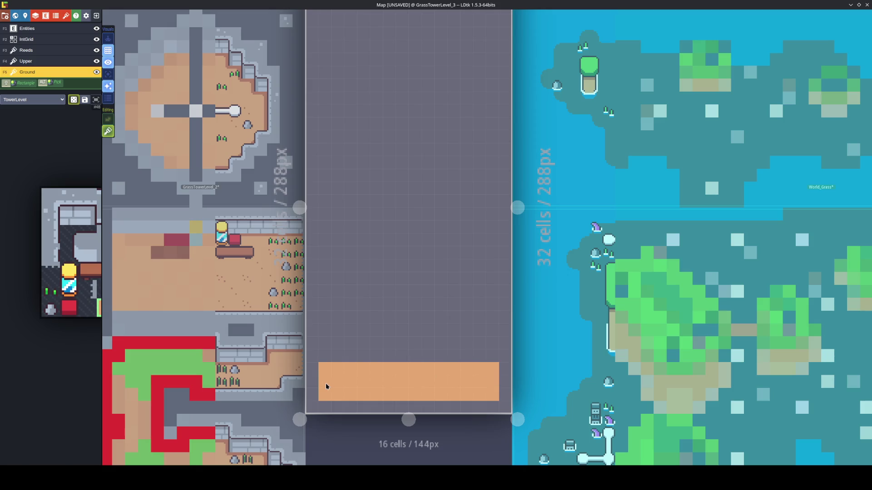
left_click_drag(405, 350, 395, 329)
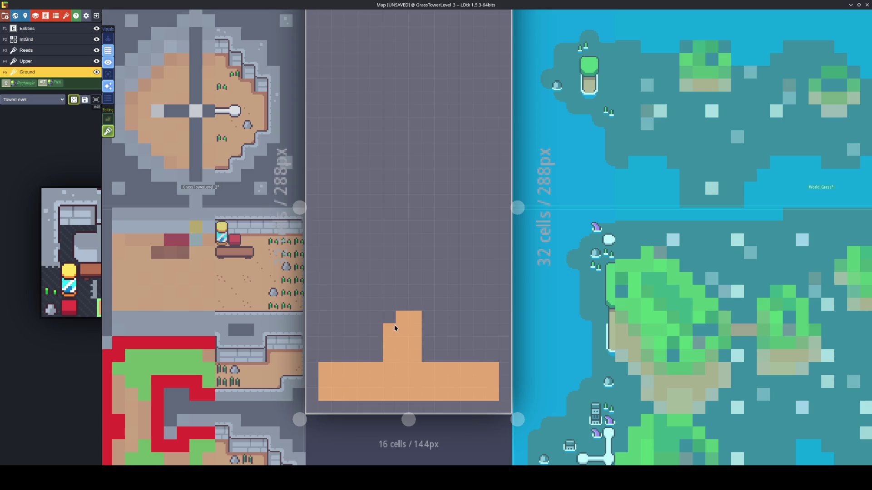
left_click_drag(395, 281, 341, 279)
mouse_move(329, 223)
left_mouse_down()
mouse_move(339, 263)
mouse_move(413, 270)
left_mouse_up()
mouse_move(417, 280)
left_mouse_down()
mouse_move(478, 282)
mouse_move(492, 227)
mouse_move(457, 266)
mouse_move(354, 255)
mouse_move(466, 258)
left_mouse_up()
left_click_drag(467, 218, 454, 372)
mouse_move(453, 307)
left_mouse_down()
mouse_move(457, 273)
mouse_move(472, 308)
mouse_move(458, 301)
mouse_move(463, 327)
left_mouse_up()
left_click(327, 350)
mouse_move(326, 350)
left_mouse_down()
mouse_move(308, 335)
mouse_move(399, 334)
left_mouse_up()
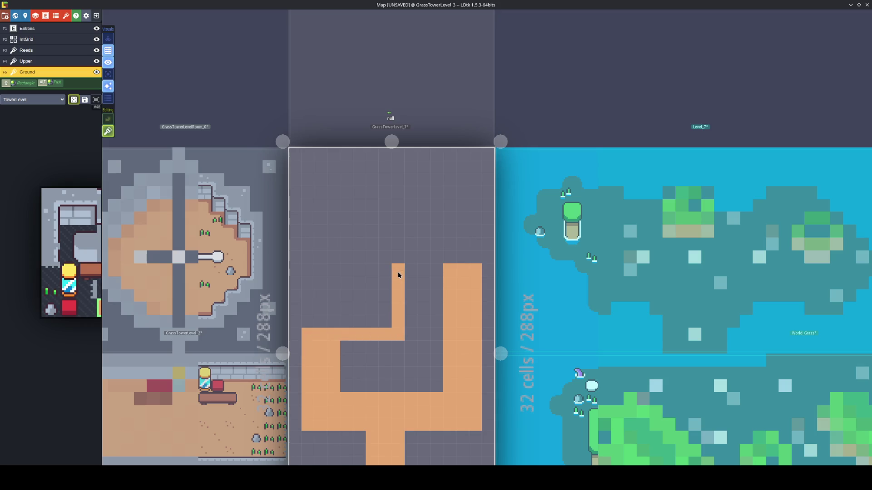
left_click_drag(378, 283, 379, 318)
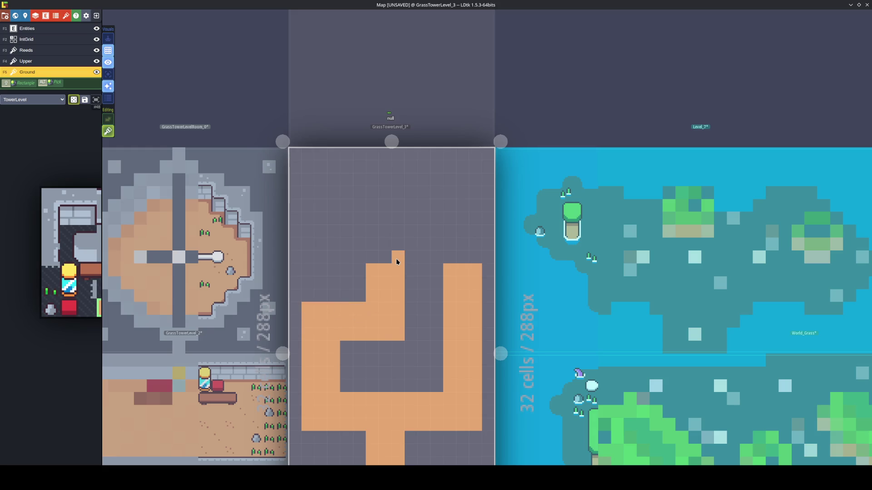
mouse_move(399, 249)
left_mouse_down()
mouse_move(396, 234)
mouse_move(305, 243)
mouse_move(387, 257)
left_mouse_up()
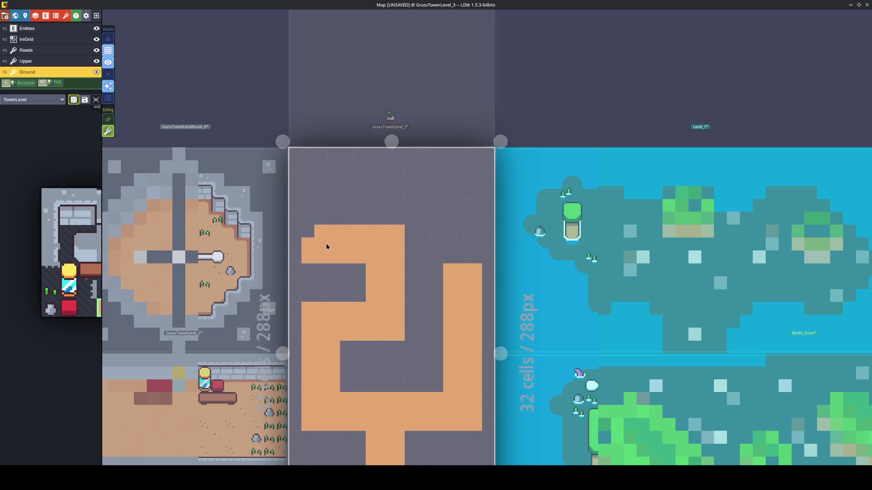
mouse_move(308, 223)
left_mouse_down()
mouse_move(311, 187)
mouse_move(471, 169)
mouse_move(475, 186)
mouse_move(394, 200)
mouse_move(305, 195)
mouse_move(418, 179)
mouse_move(462, 194)
left_mouse_up()
Touch up the upper-left and right sand corridors, erasing stray notch tiles
right_click(372, 205)
mouse_move(313, 230)
left_mouse_down()
mouse_move(333, 206)
mouse_move(329, 230)
left_mouse_up()
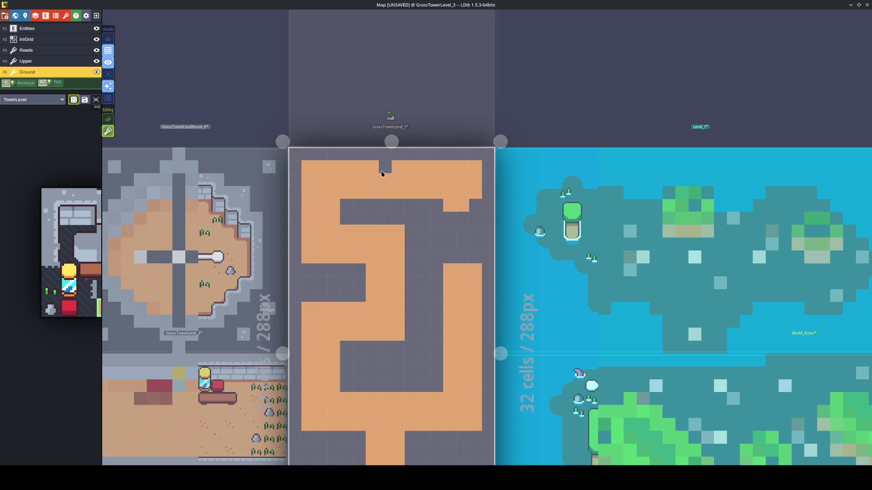
right_click(445, 207)
left_click_drag(450, 268, 452, 235)
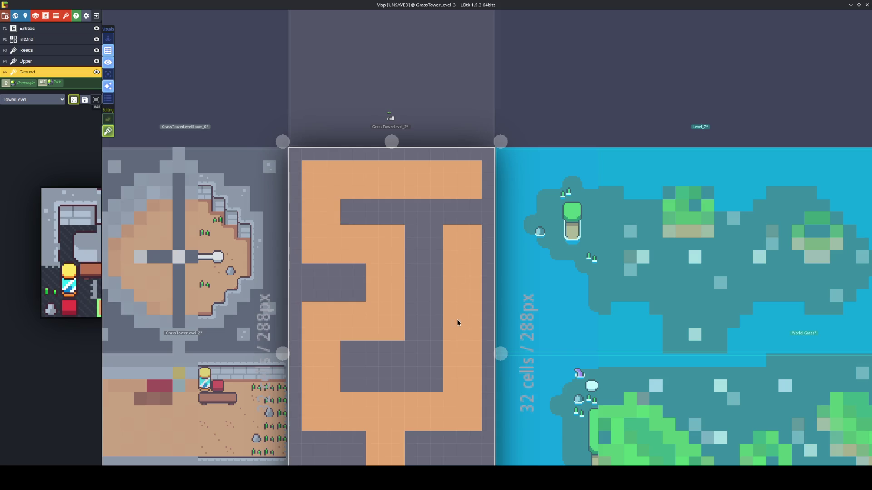
left_click(395, 386)
right_click(395, 385)
mouse_move(389, 374)
left_mouse_down()
mouse_move(382, 291)
mouse_move(399, 243)
left_mouse_up()
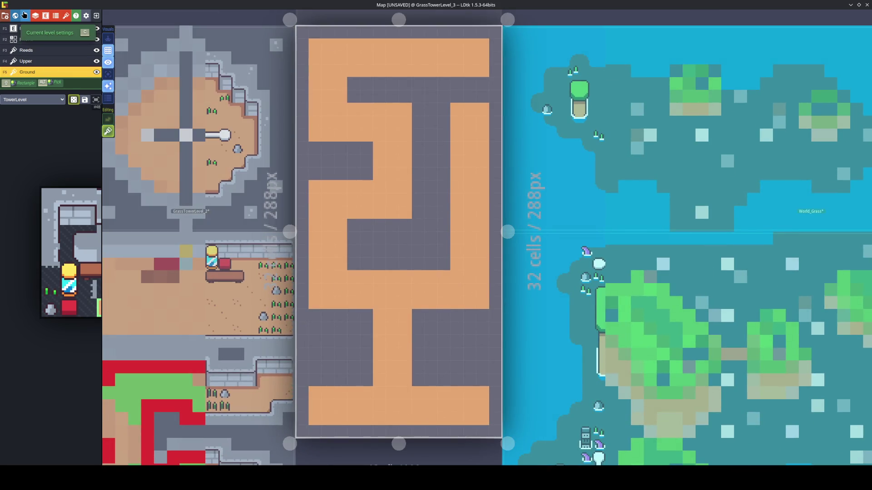
Check the level size in Current Level settings, save the Map project, and patch a lower sand tile
left_click(25, 16)
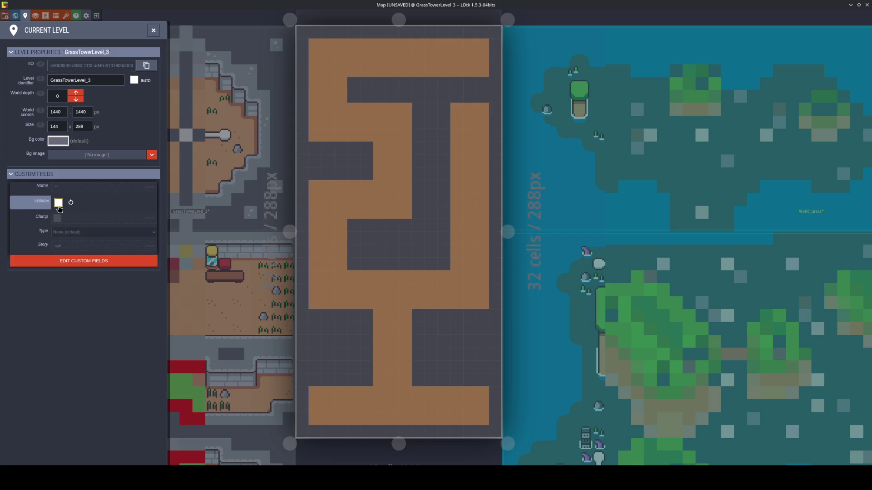
key("ctrl+s")
key("Escape")
left_click(430, 356)
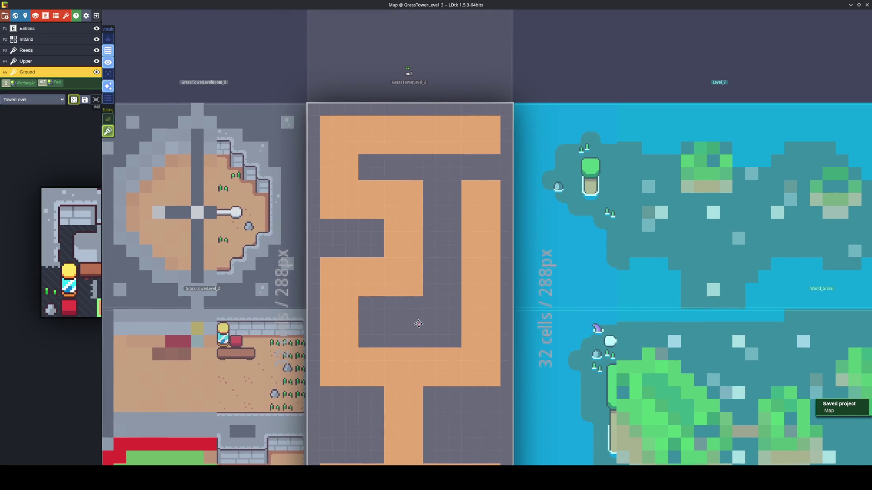
Add a lower-corridor sand tile, then paint stone wall-top tiles along the level's top row
left_click(416, 326)
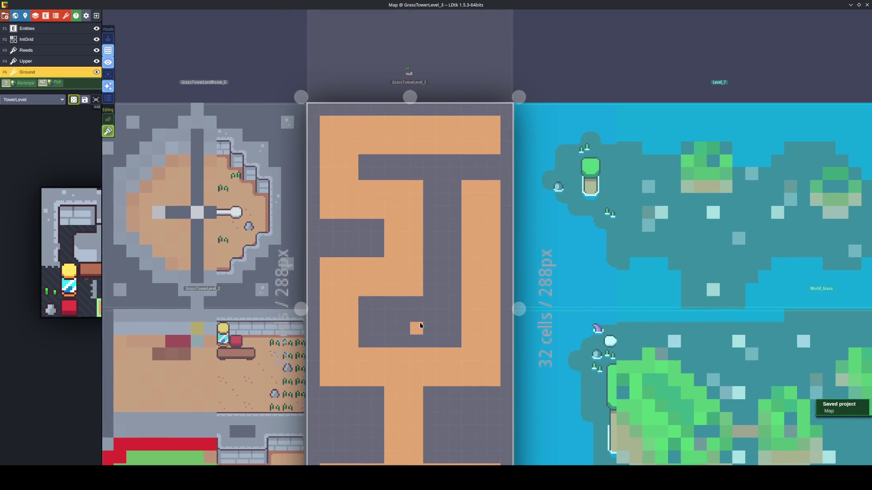
left_click(51, 197)
left_click(314, 110)
key("x")
key("x")
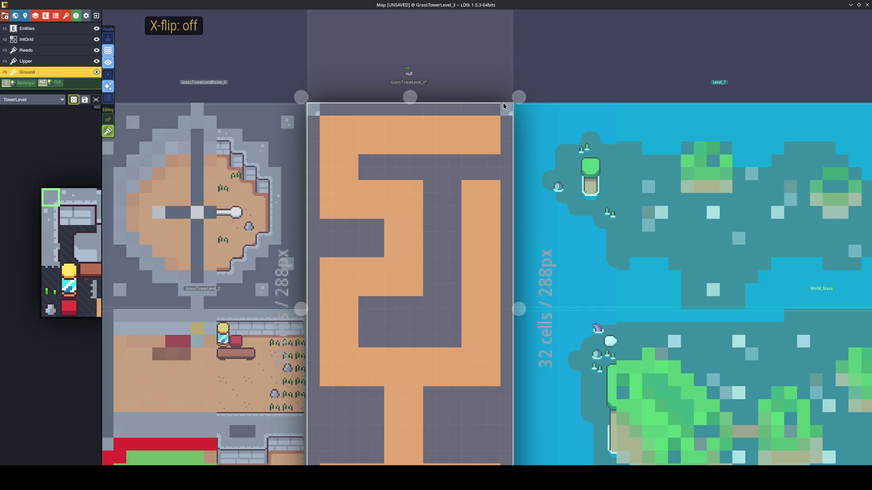
mouse_move(75, 160)
left_click(87, 201)
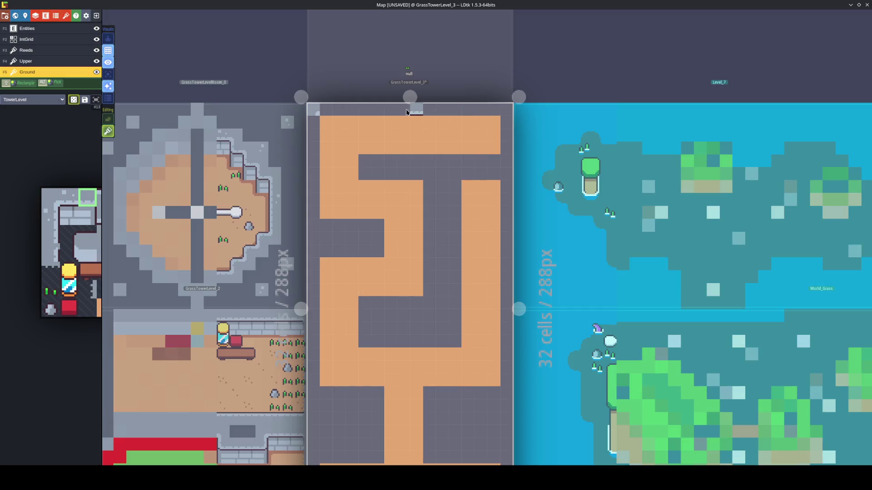
left_click_drag(326, 109, 490, 109)
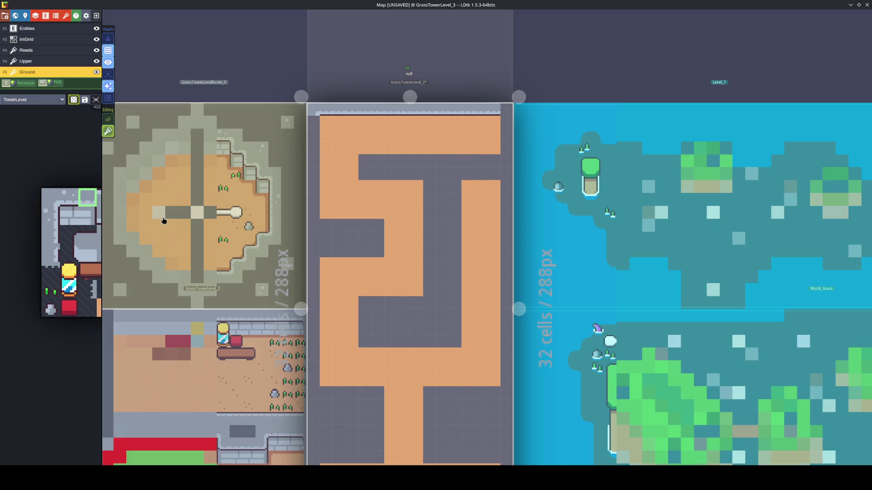
Paint flipped stone edge strips above and below the upper horizontal wall
mouse_move(76, 225)
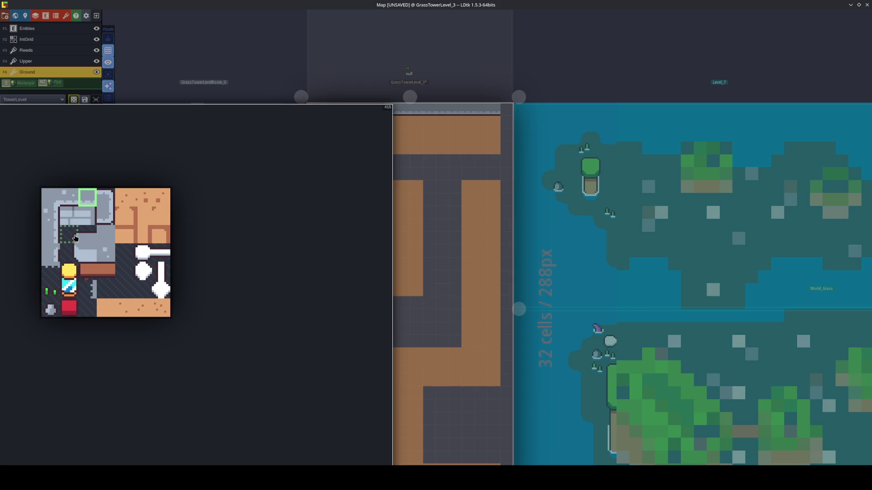
left_click(75, 238)
key("y")
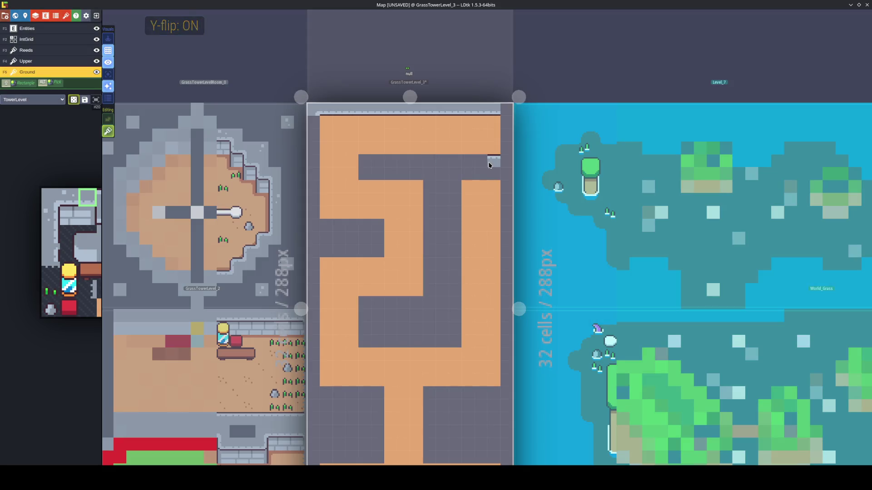
mouse_move(449, 161)
left_mouse_down()
mouse_move(371, 161)
mouse_move(372, 173)
mouse_move(373, 161)
left_mouse_up()
key("x")
key("x")
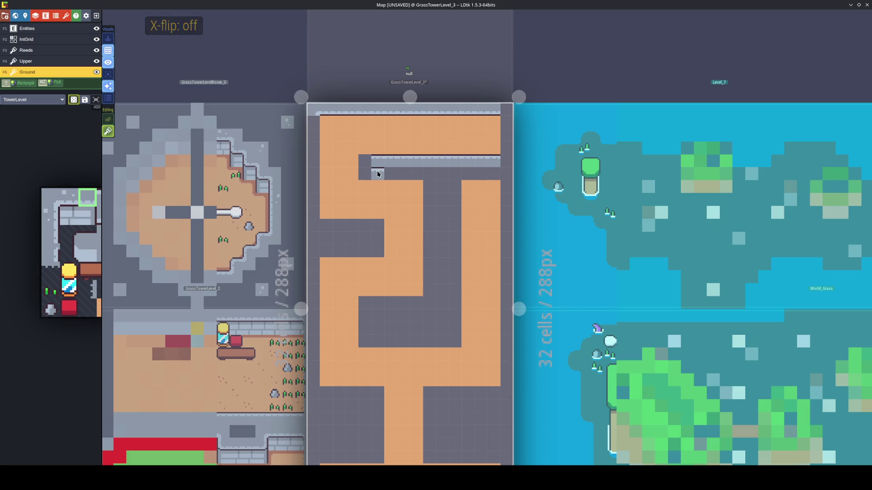
key("y")
left_click_drag(377, 174, 495, 171)
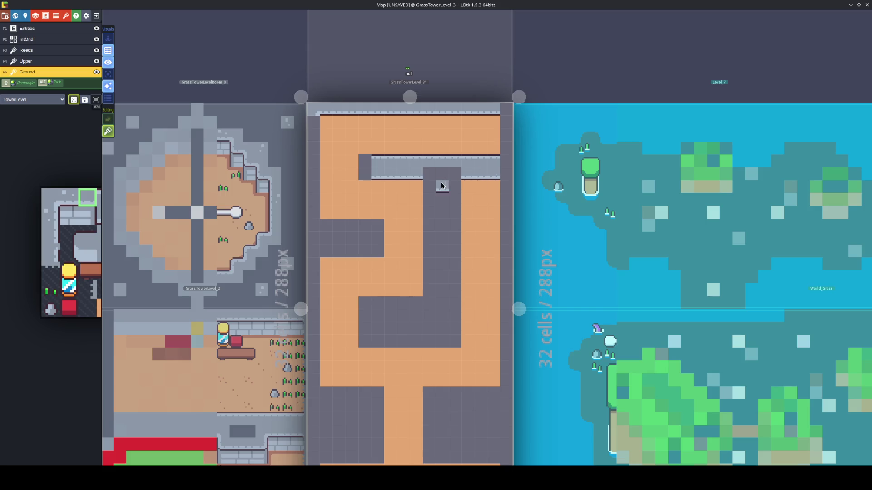
Select a two-tile wall block, test its X/Y flips, and turn off tile stacking
mouse_move(88, 242)
left_click_drag(106, 197, 124, 198)
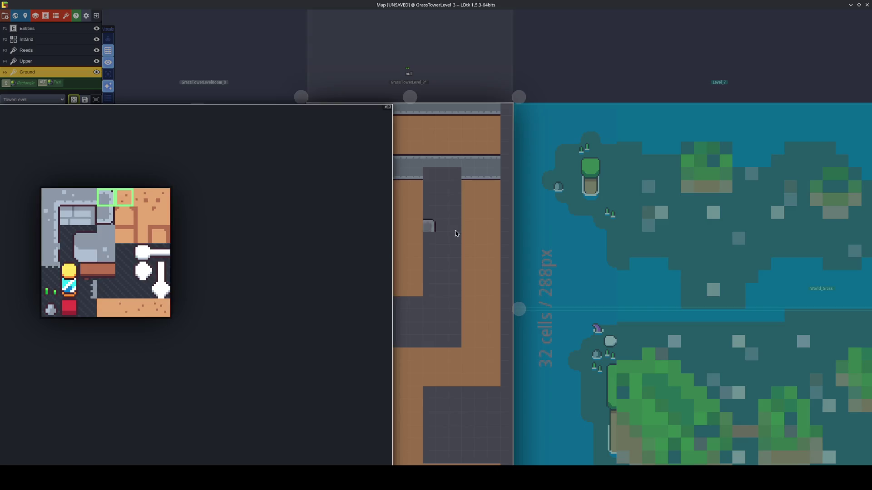
key("x")
key("x")
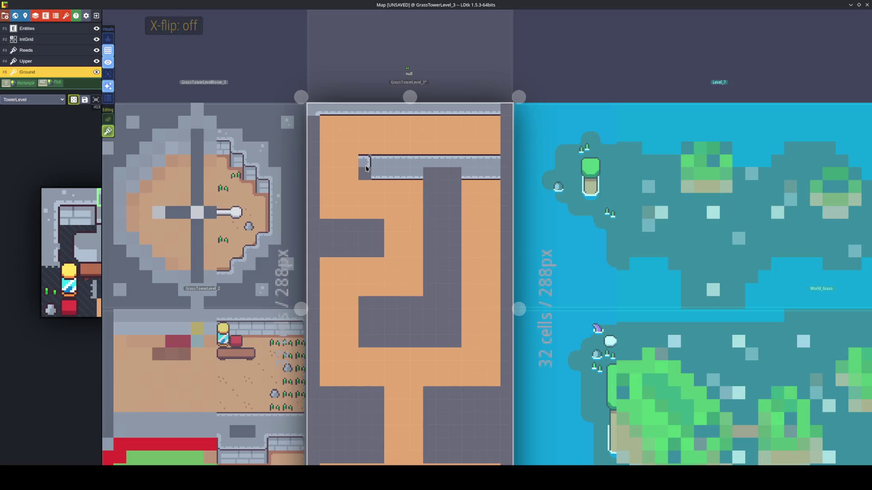
mouse_move(98, 209)
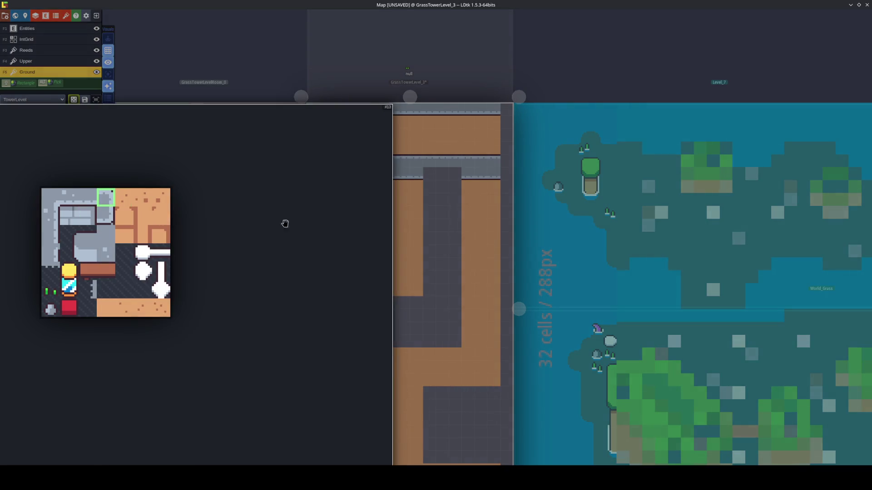
key("x")
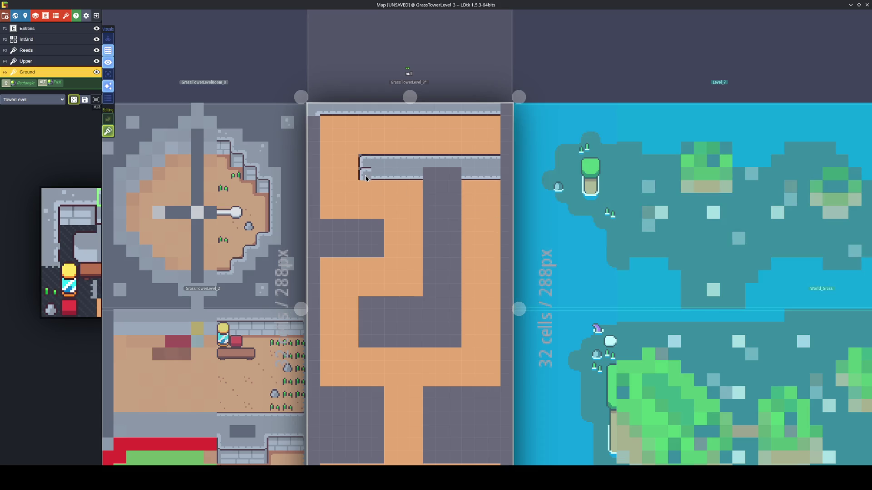
key("x")
key("x")
key("y")
key("y")
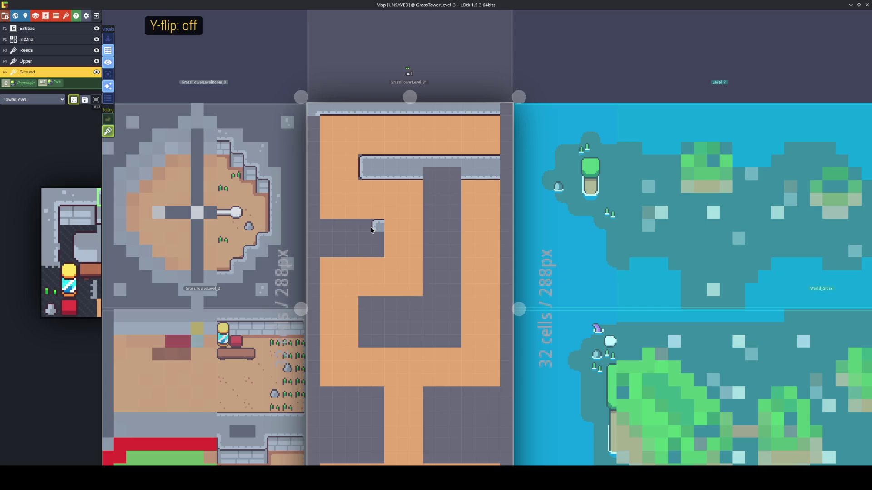
key("x")
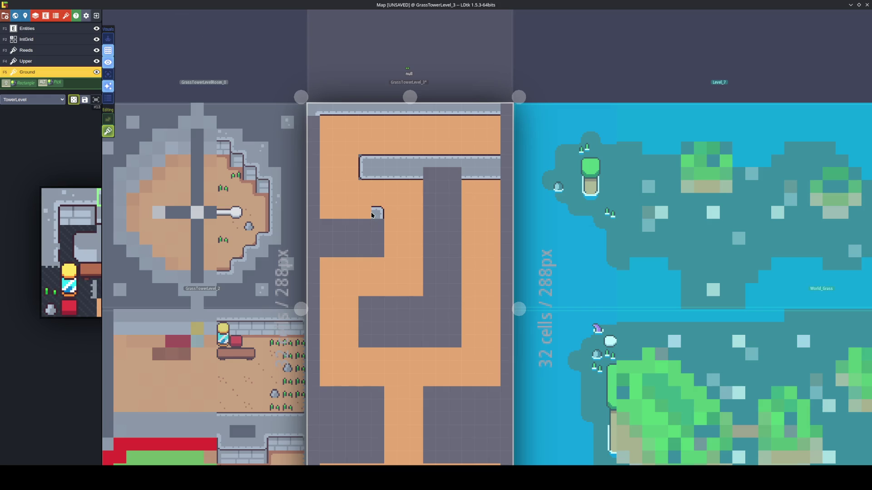
key("t")
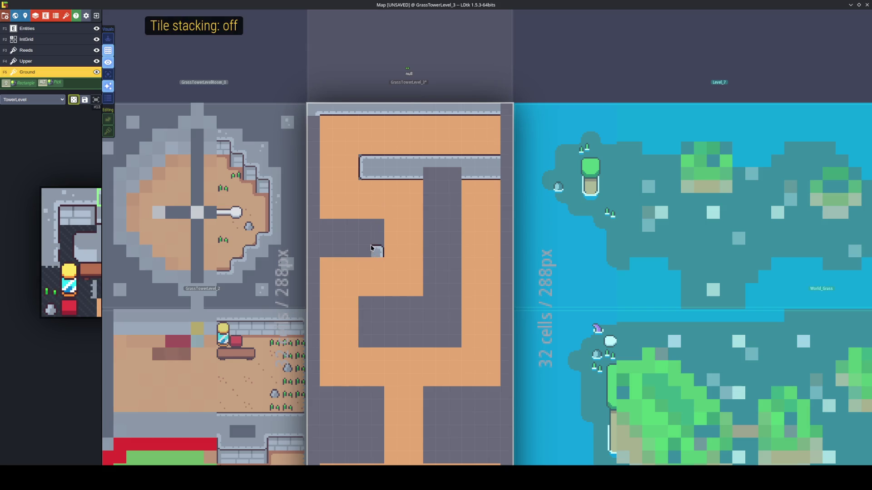
Place a wall tile on the middle-left wall, try other wall tiles, then open GrassTowerLevel_2
left_click(376, 217)
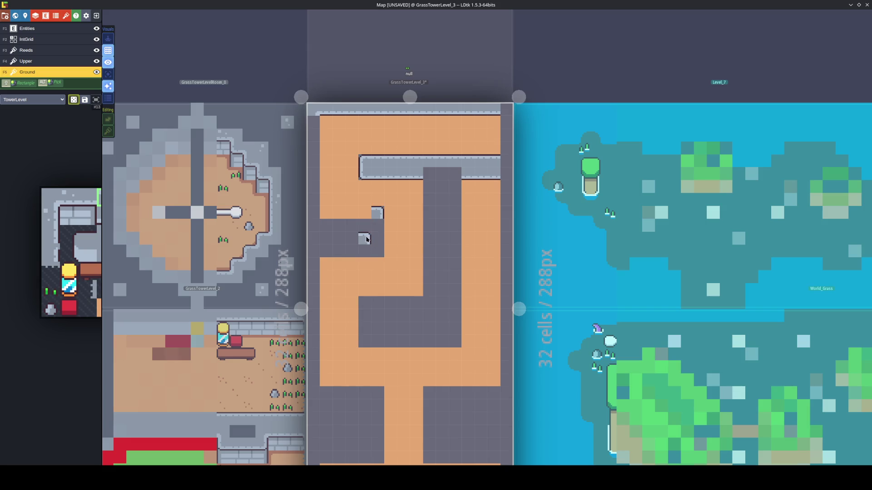
left_click(394, 164, "alt")
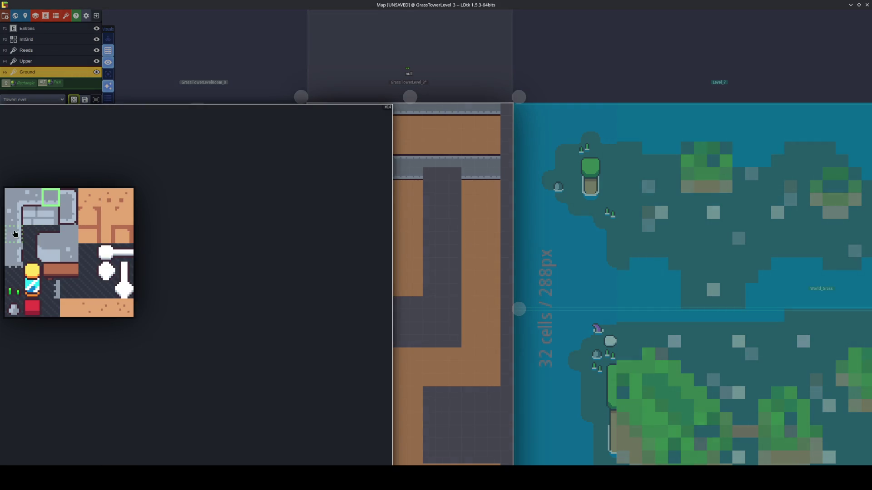
left_click(14, 234)
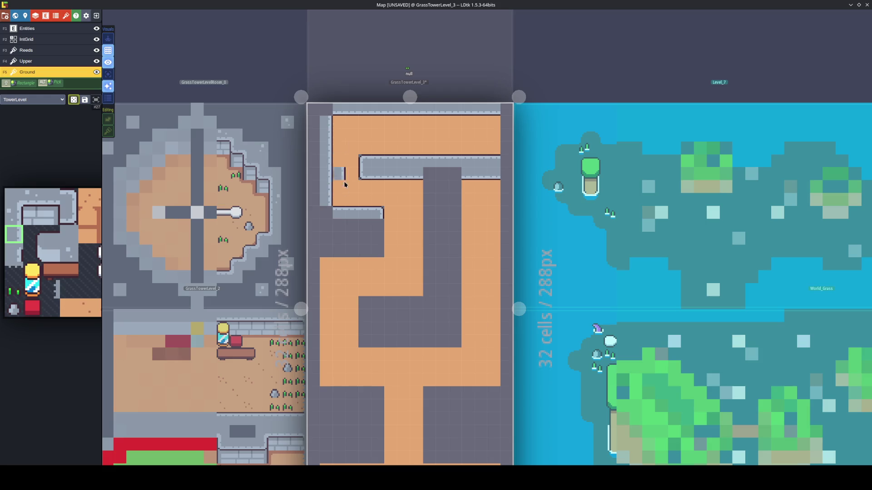
left_click(246, 393)
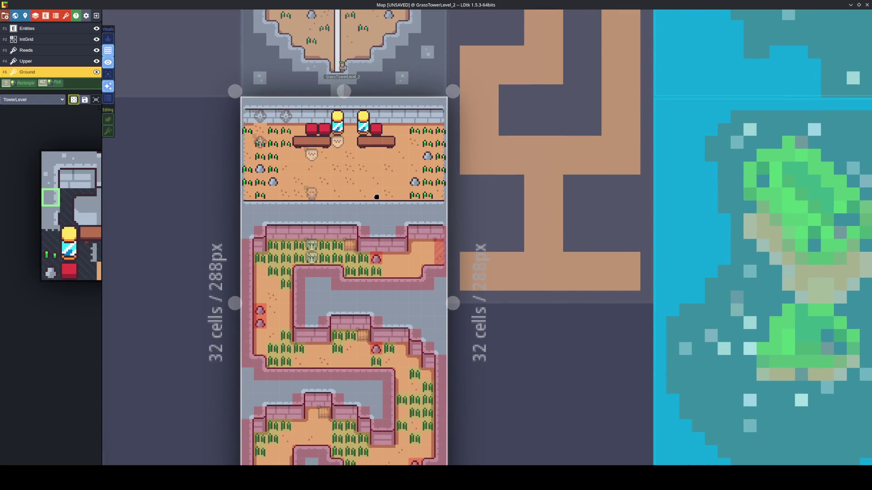
Back in GrassTowerLevel_3, paint a mirrored light wall edge under the inner block
mouse_move(377, 196)
left_mouse_down()
mouse_move(336, 275)
mouse_move(331, 362)
left_mouse_up()
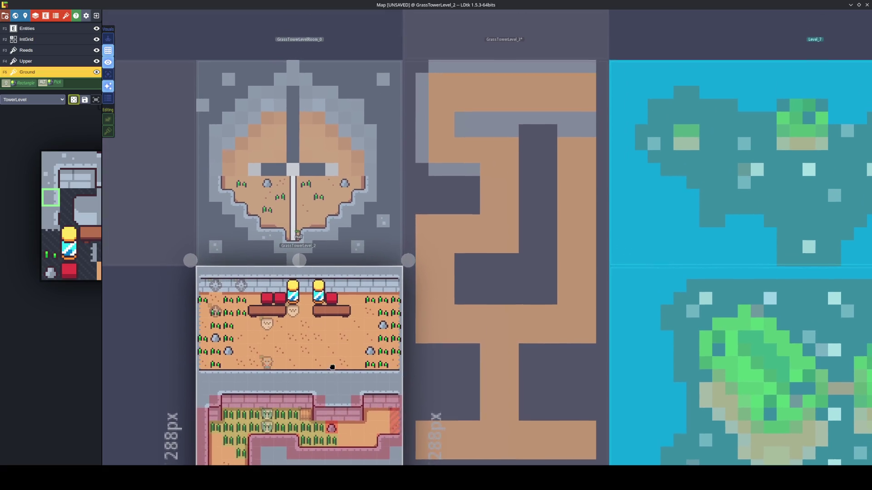
left_click(451, 193)
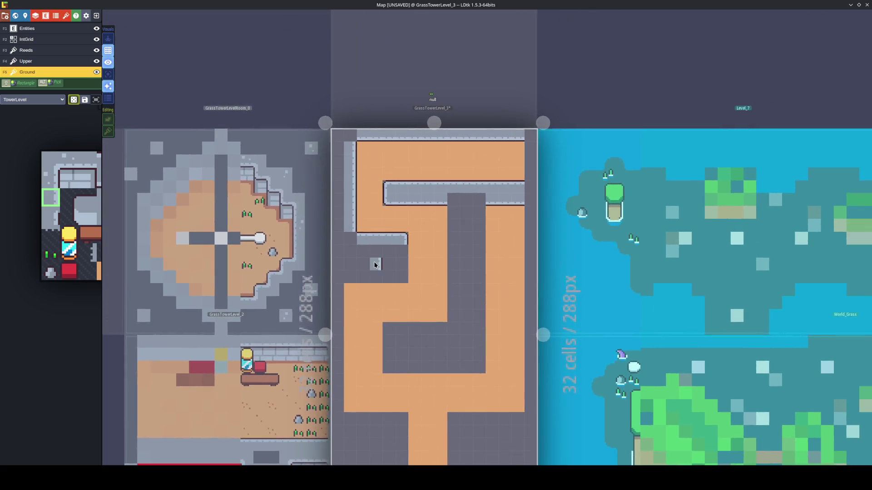
mouse_move(375, 265)
left_mouse_down()
mouse_move(432, 274)
mouse_move(438, 286)
mouse_move(418, 242)
left_mouse_up()
key("x")
key("x")
mouse_move(73, 257)
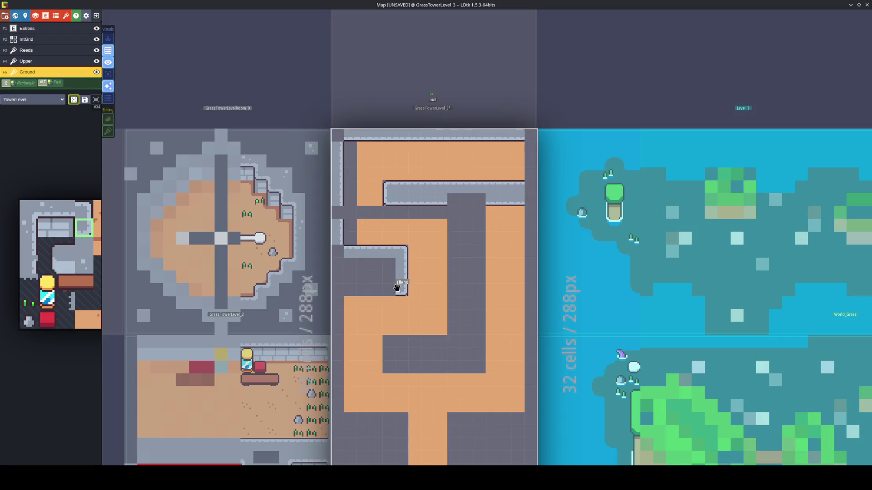
left_click_drag(388, 286, 354, 290)
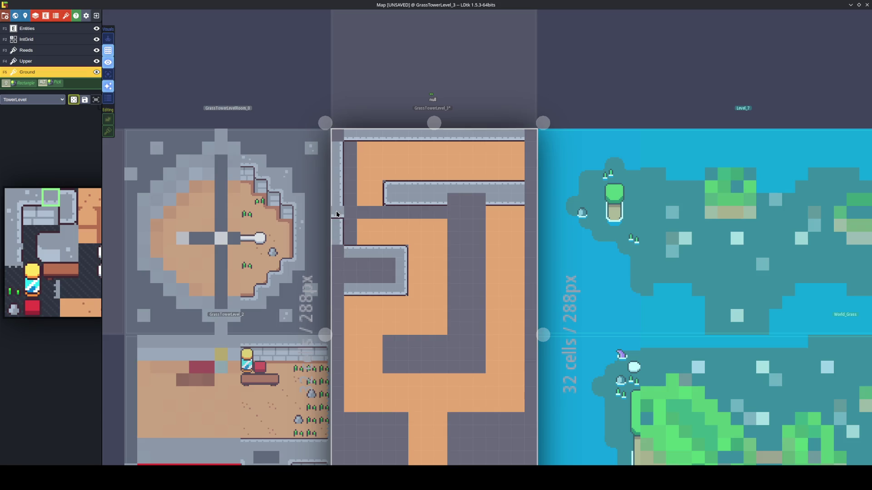
Fill the dark strips beside and below the wall with sand
left_click(336, 195, "alt")
left_click(354, 235, "alt")
mouse_move(354, 235)
left_mouse_down()
mouse_move(352, 219)
mouse_move(373, 217)
mouse_move(350, 144)
mouse_move(352, 164)
left_mouse_up()
left_click_drag(436, 219, 387, 215)
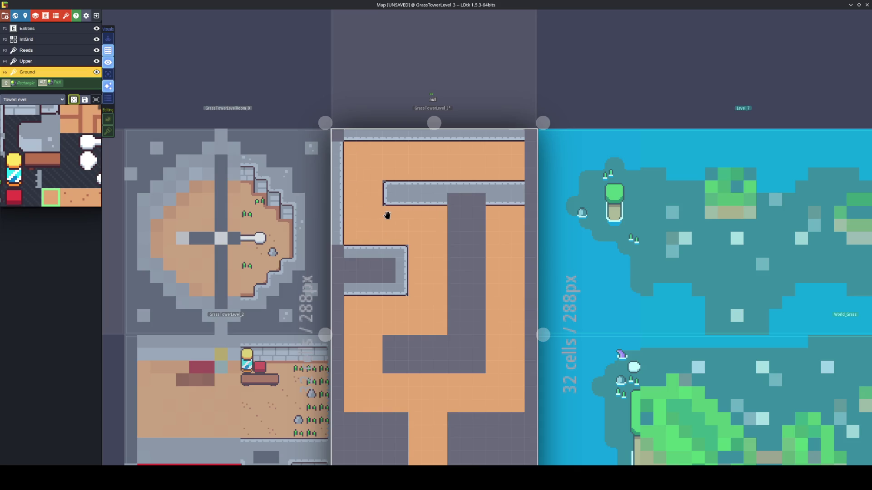
Cap the top and middle walls' right ends and edge the central stem down its left side
mouse_move(55, 178)
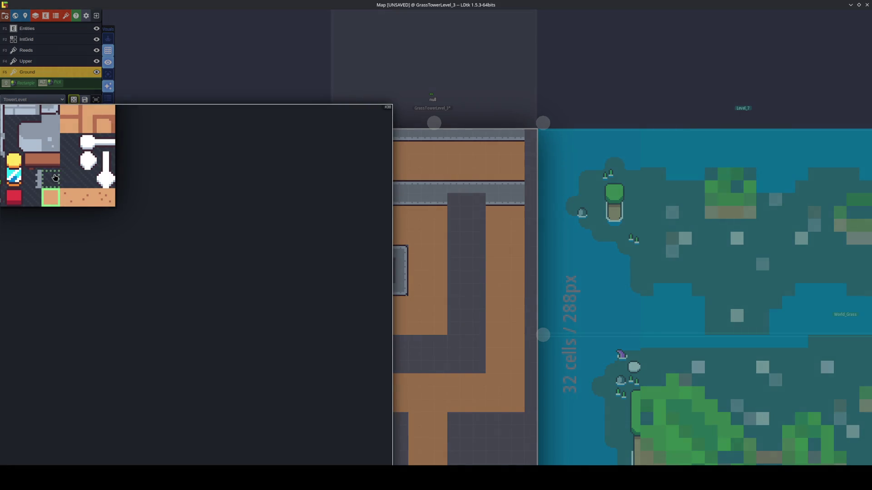
left_click(114, 208)
key("x")
key("x")
key("x")
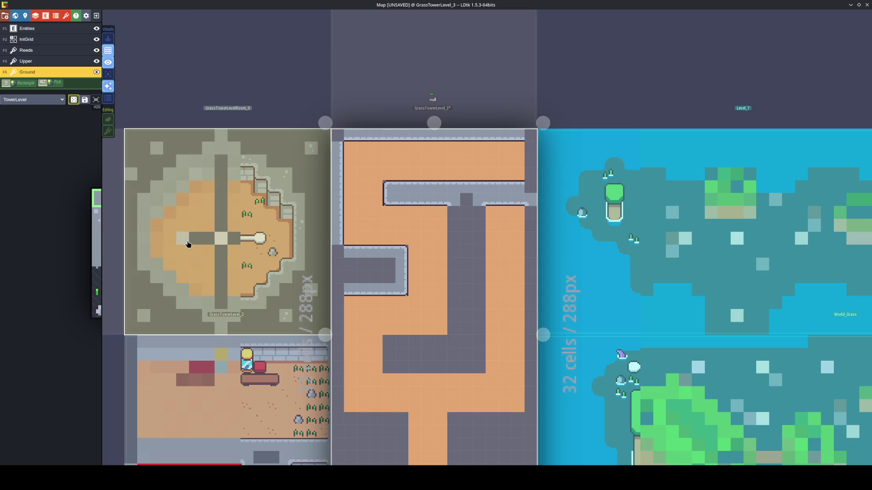
left_click(529, 135)
left_click(529, 185)
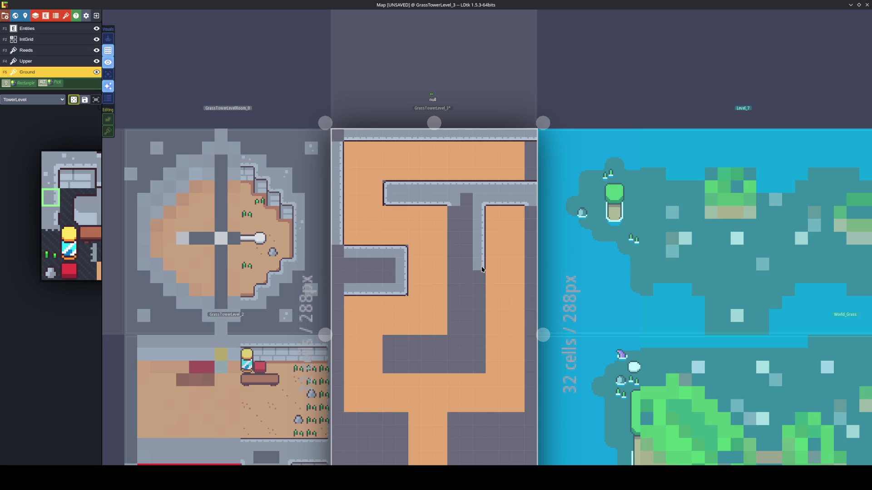
left_click_drag(480, 313, 479, 357)
key("x")
left_click_drag(451, 213, 455, 327)
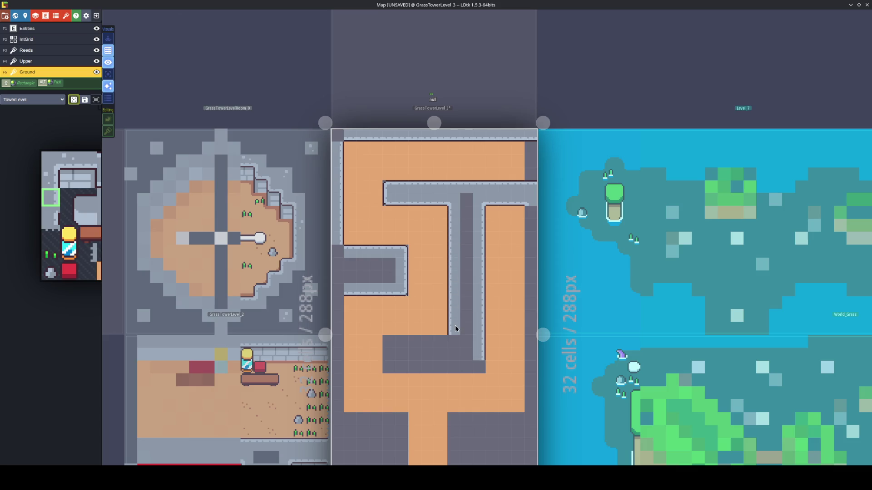
Place mirrored corner tiles at the stem's lower end, fixing misplaced ones
left_click(395, 291, "alt")
left_click(390, 367)
key("x")
left_click(466, 369)
key("x")
left_click(473, 368)
right_click(473, 369)
left_click(474, 360)
right_click(390, 367)
left_click(390, 354)
key("x")
Paint light wall tiles along the lower corridor beside the corner
left_click(399, 251, "alt")
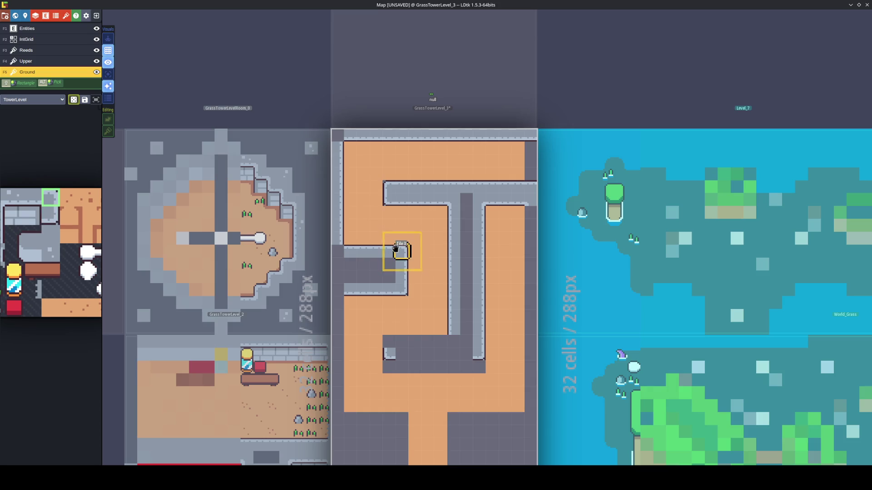
left_click(390, 343)
left_click(375, 250, "alt")
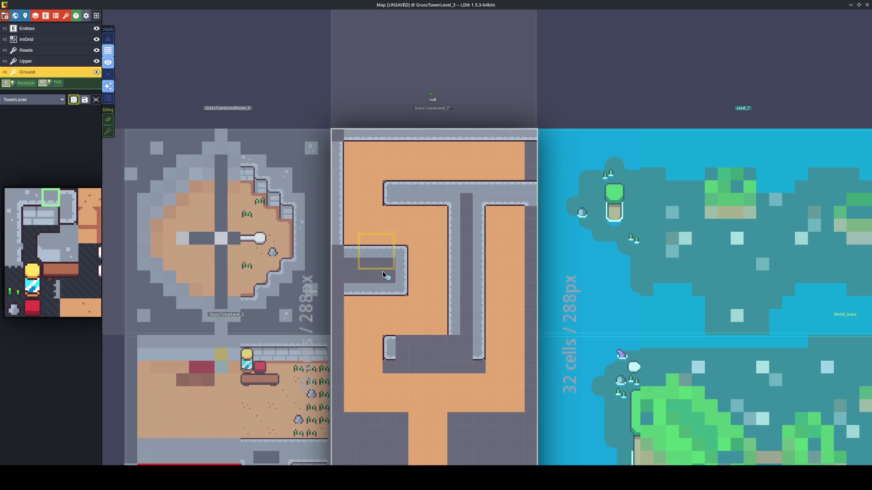
left_click(407, 346)
left_click(422, 346)
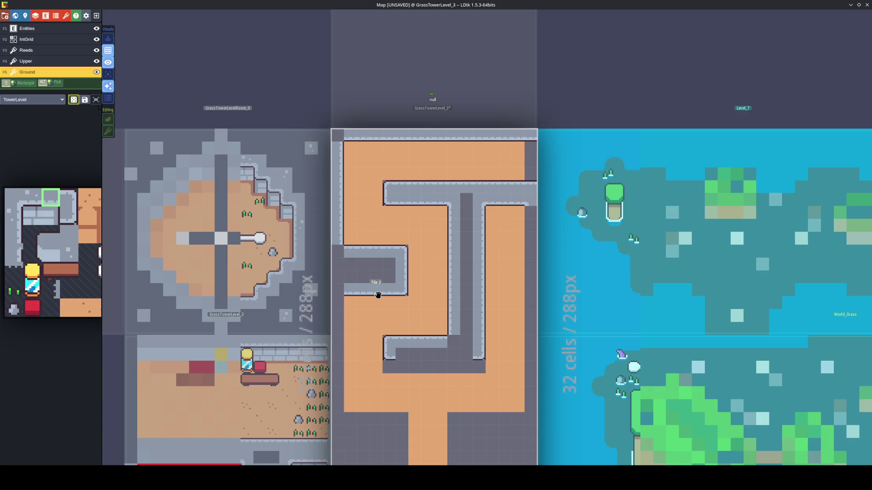
left_click(403, 353)
left_click_drag(403, 354, 462, 355)
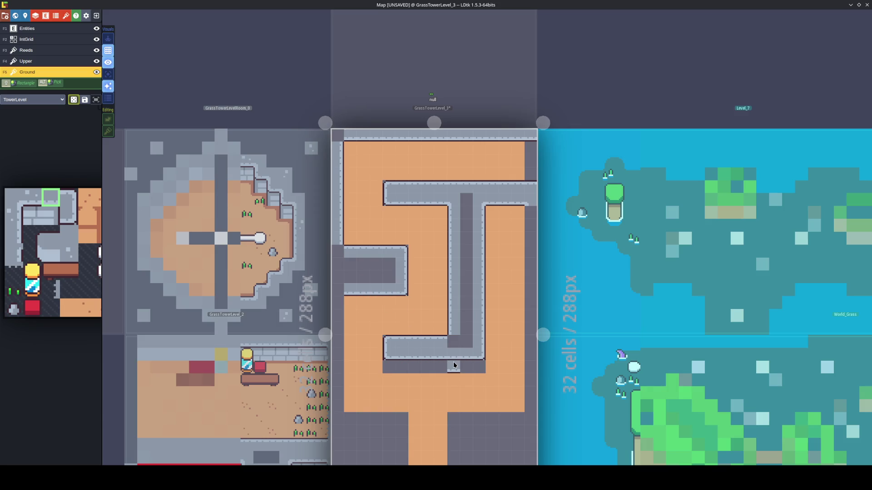
Select a mirrored two-tile wall block and mark it along the wall's bottom edge
mouse_move(91, 267)
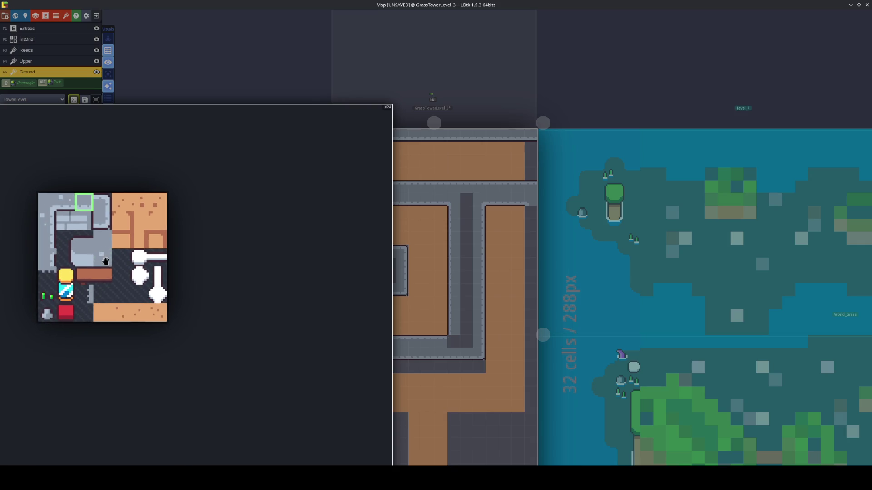
left_click_drag(87, 227, 105, 227)
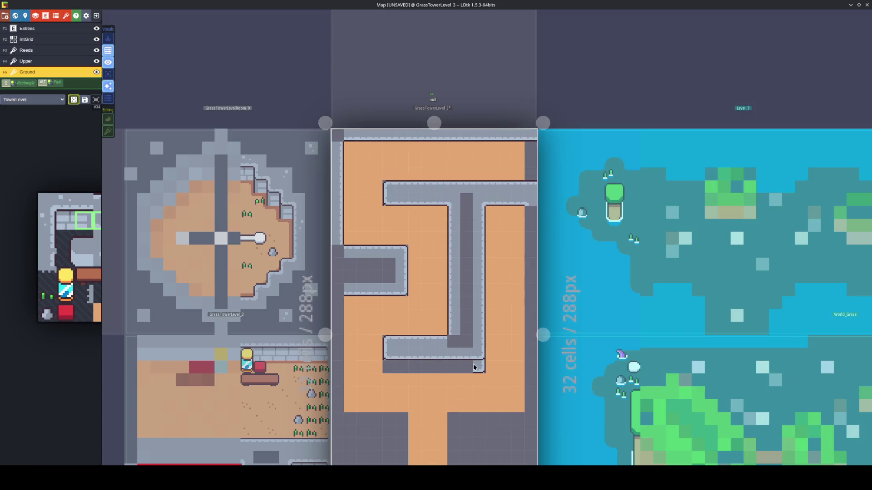
mouse_move(92, 225)
key("x")
mouse_move(402, 291)
left_mouse_down()
mouse_move(349, 290)
mouse_move(404, 282)
mouse_move(399, 291)
left_mouse_up()
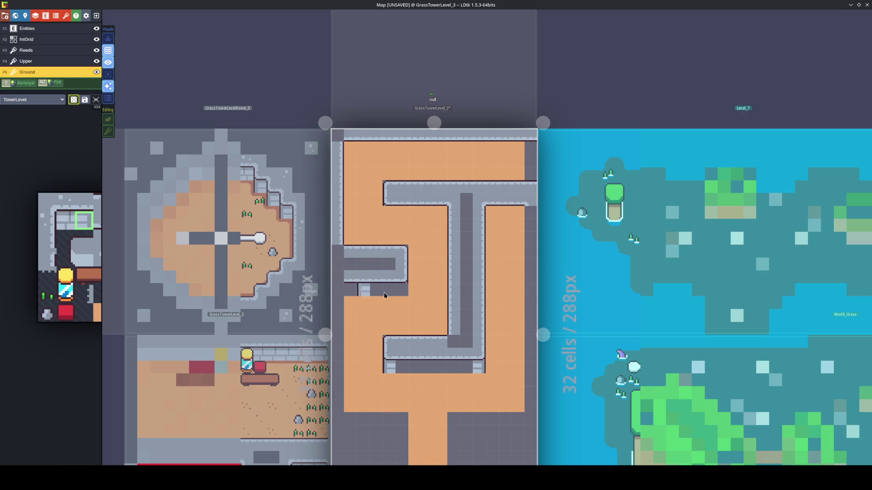
Paint a block of brick wall-face tiles under the upper walls, plus a brick corner tile
key("x")
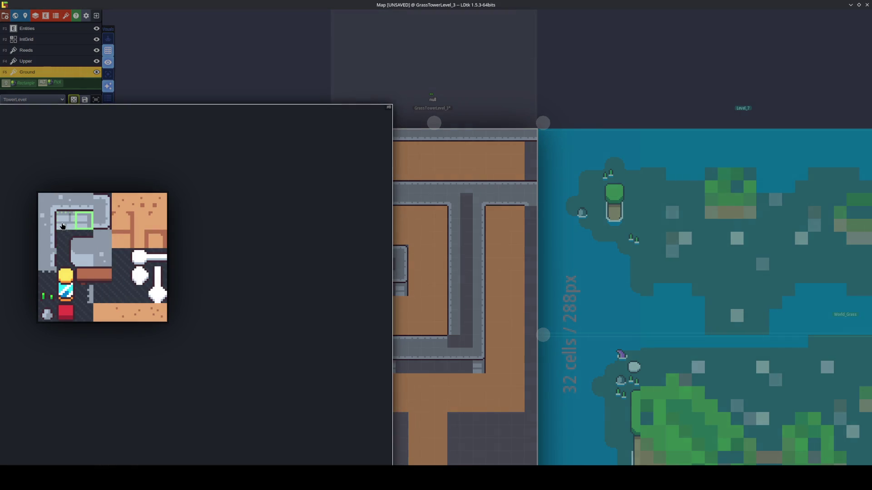
left_click(66, 222)
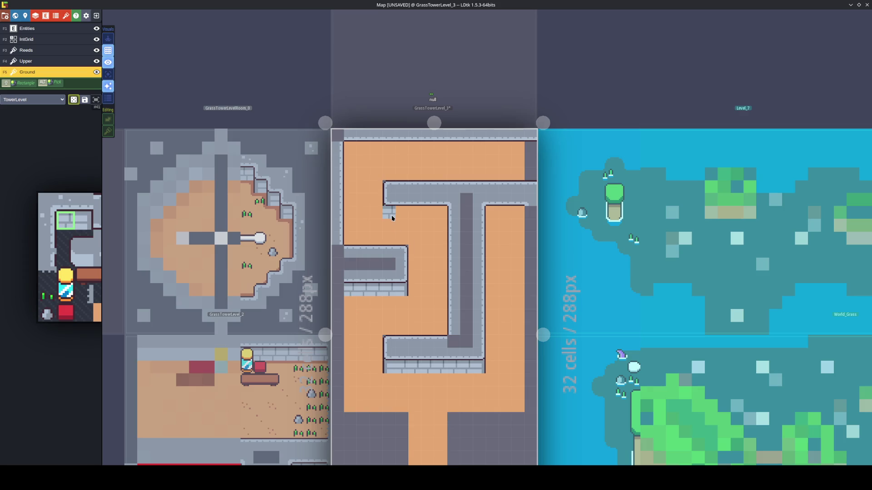
mouse_move(339, 220)
left_mouse_down()
mouse_move(521, 408)
mouse_move(517, 395)
left_mouse_up()
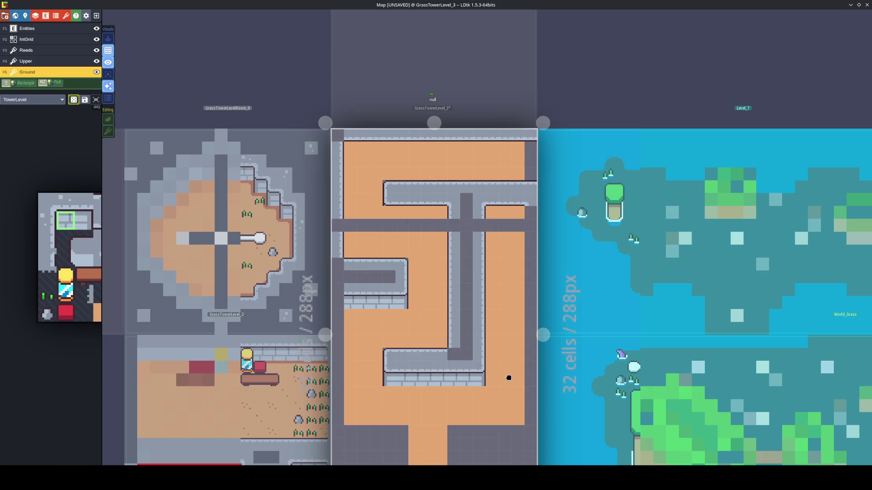
left_click(471, 373, "alt")
key("x")
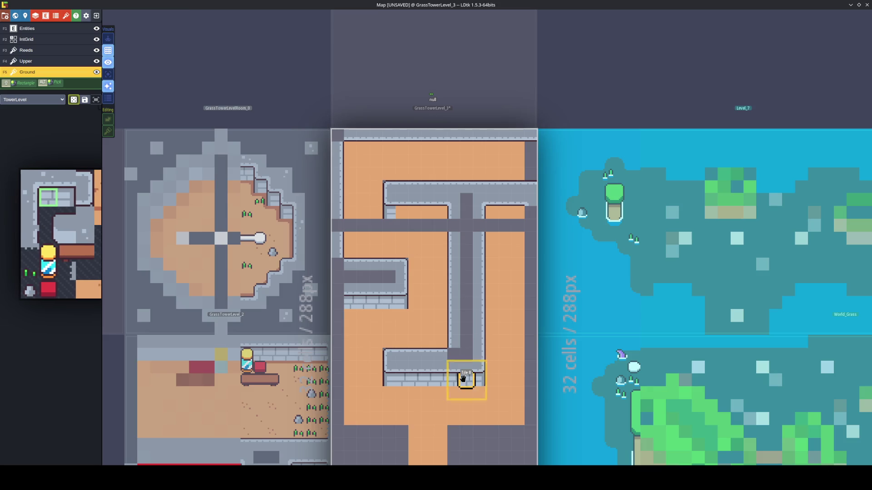
key("x")
key("x")
key("x")
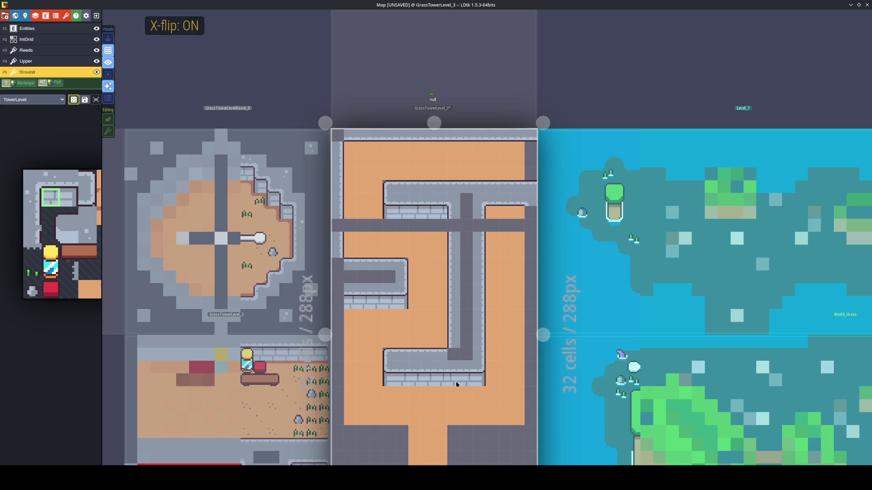
key("x")
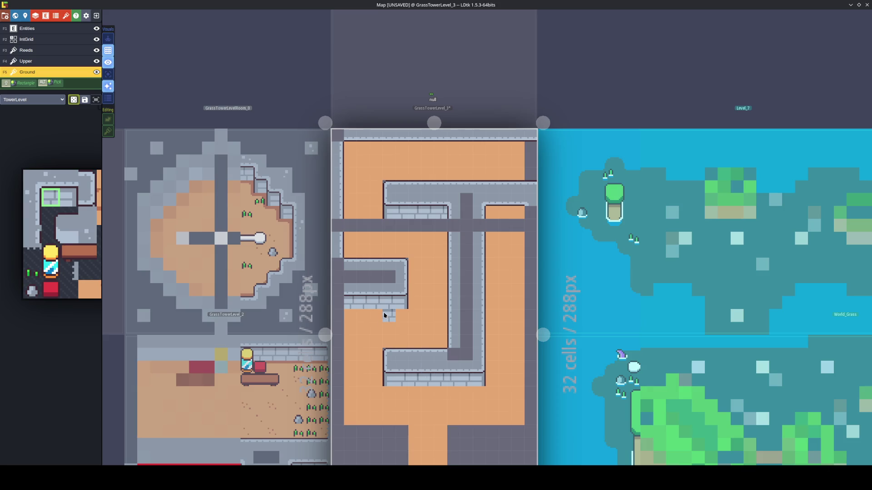
key("x")
key("x")
left_click(389, 354)
Paint X- and Y-flipped stone edge tiles down the level's right column
left_click(478, 250, "alt")
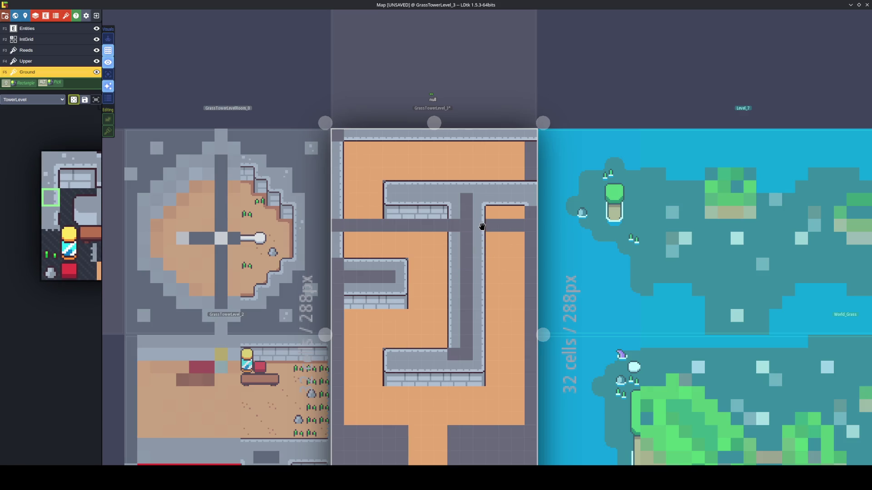
key("x")
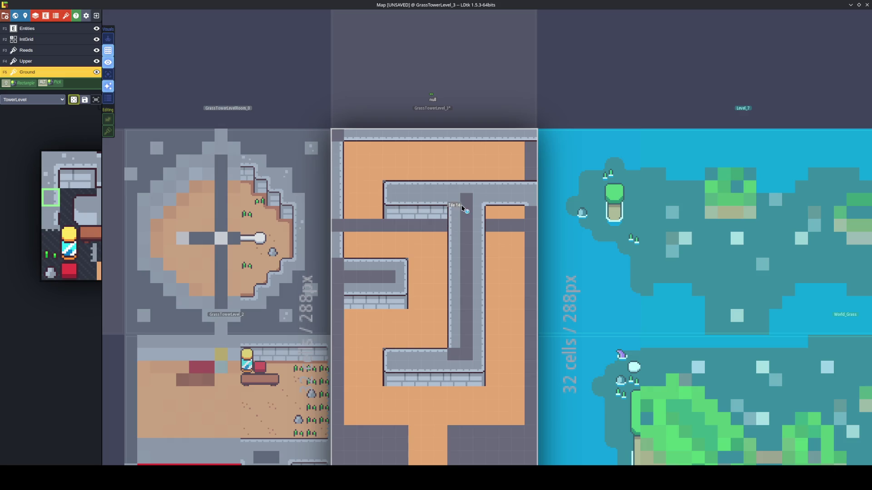
left_click(477, 200, "alt")
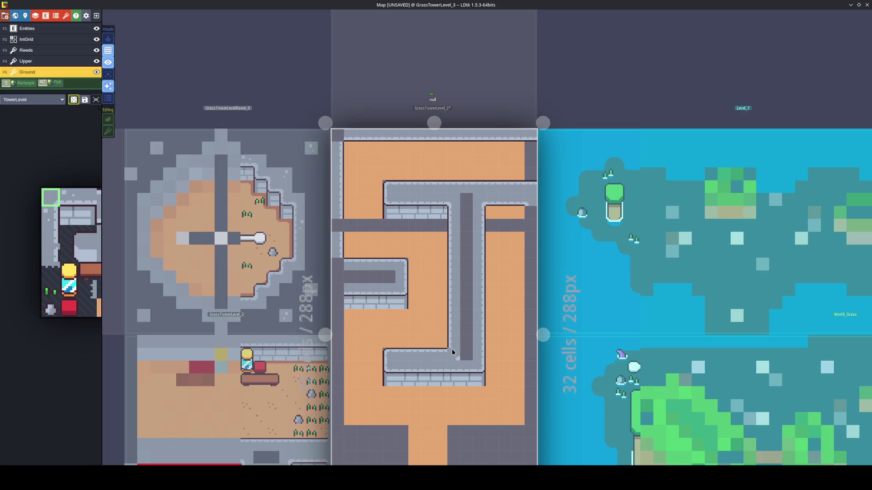
key("y")
key("x")
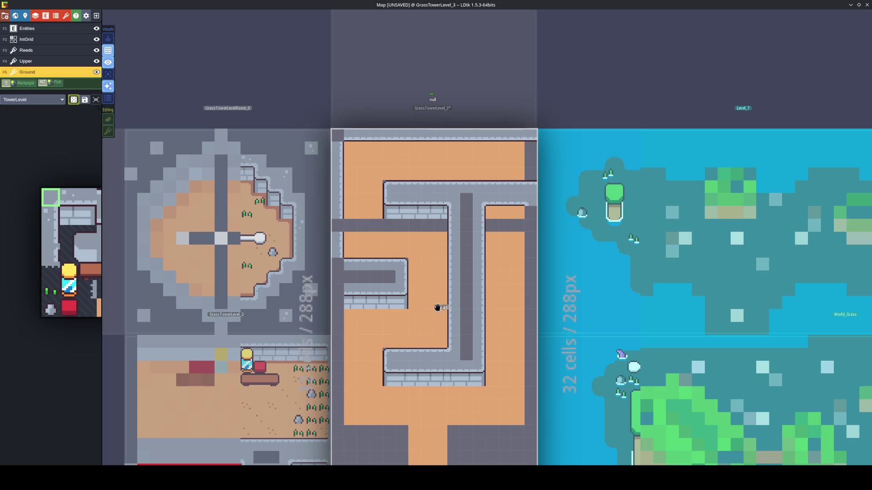
left_click(532, 222)
left_click_drag(533, 224, 530, 422)
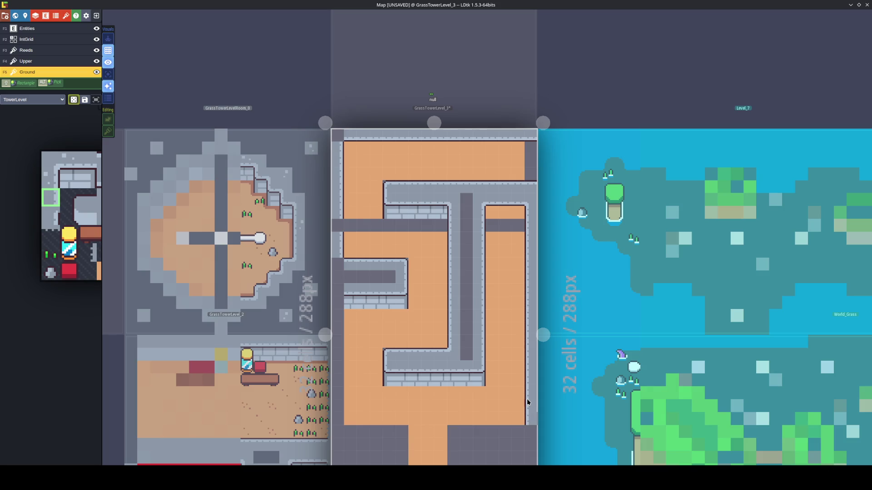
Repaint the stray grey row and the top-right grey tiles with sand floor (Tile 45)
left_click(510, 251, "alt")
left_click_drag(515, 225, 495, 226)
left_click_drag(527, 172, 530, 151)
left_click_drag(444, 225, 342, 222)
Clear the X and Y flips and pick up the wall and sand floor tiles from the level
left_click(339, 229, "alt")
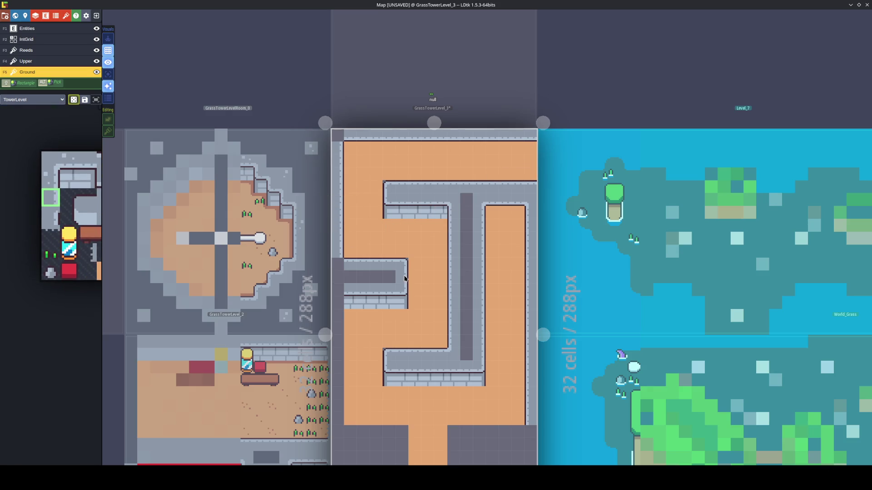
left_click(450, 353, "alt")
key("x")
key("y")
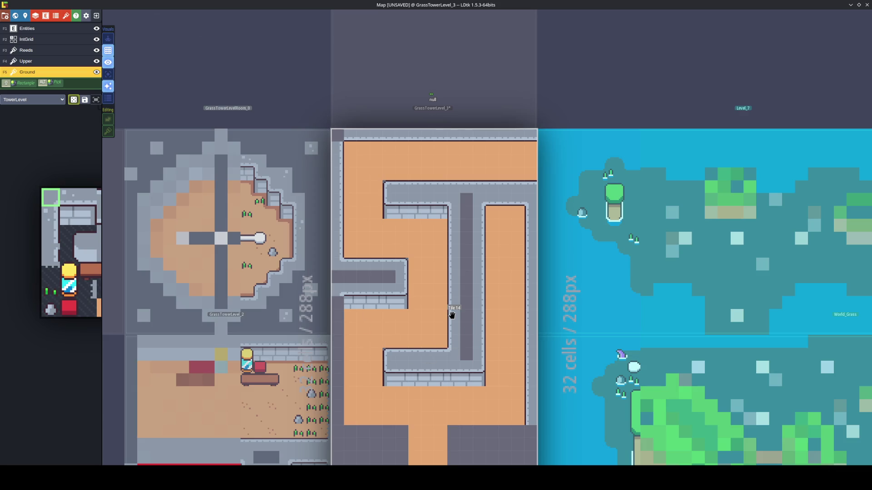
left_click(452, 315, "alt")
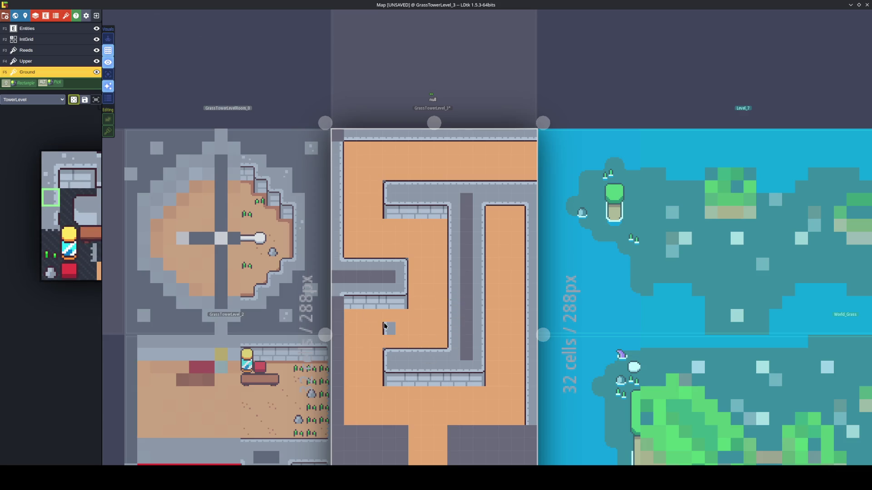
key("x")
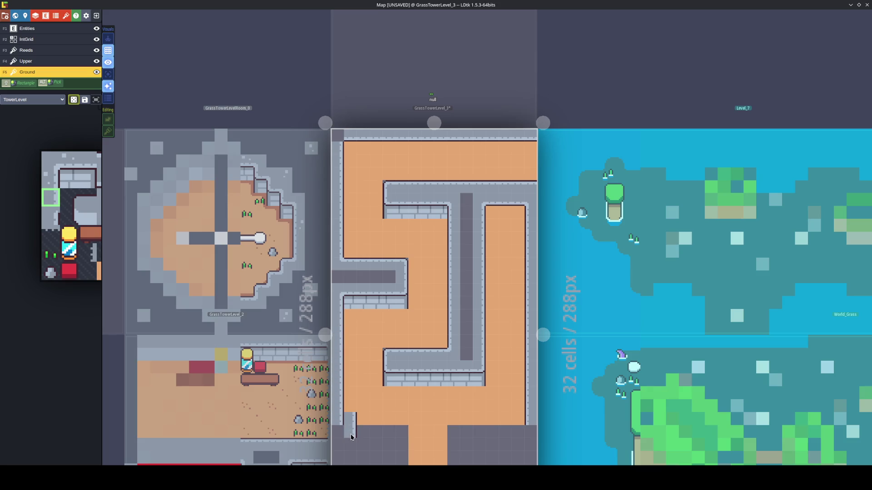
left_click(357, 414, "alt")
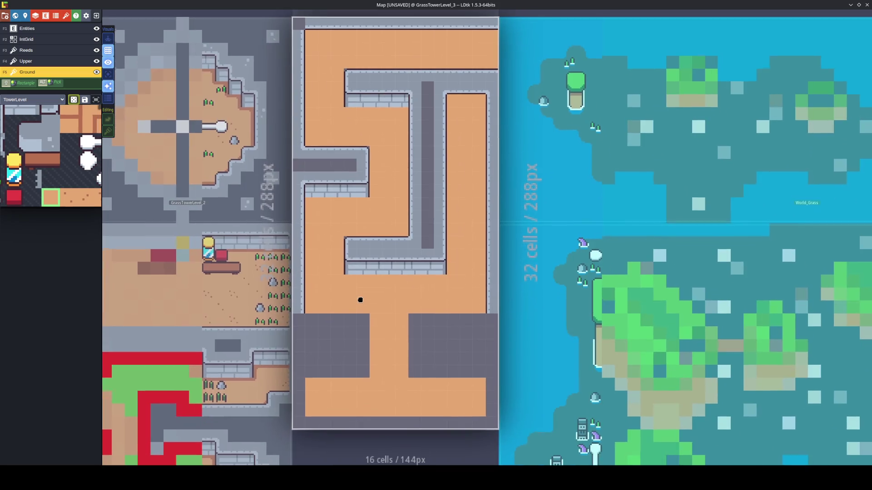
Run stone wall-top tiles along both bottom blocks' tops, with mirrored corners
left_click(352, 238, "alt")
key("x")
left_click(362, 319)
key("x")
left_click(415, 319)
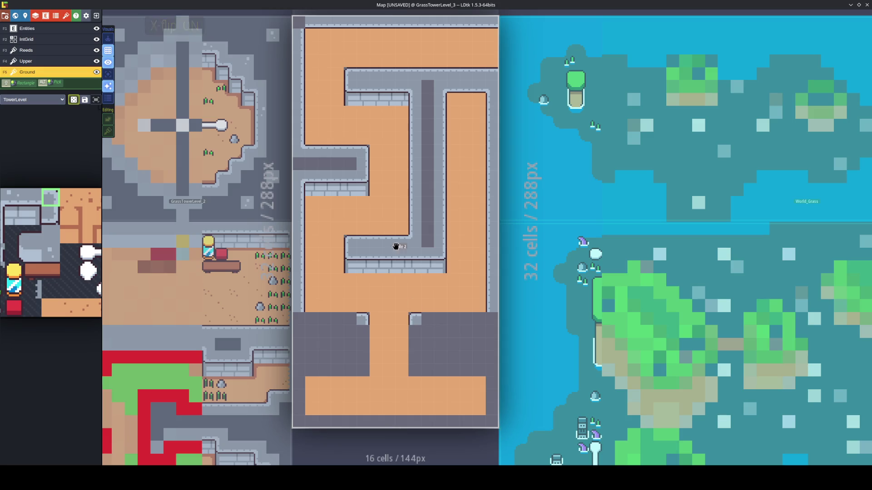
left_click_drag(427, 320, 471, 319)
left_click_drag(355, 325, 312, 324)
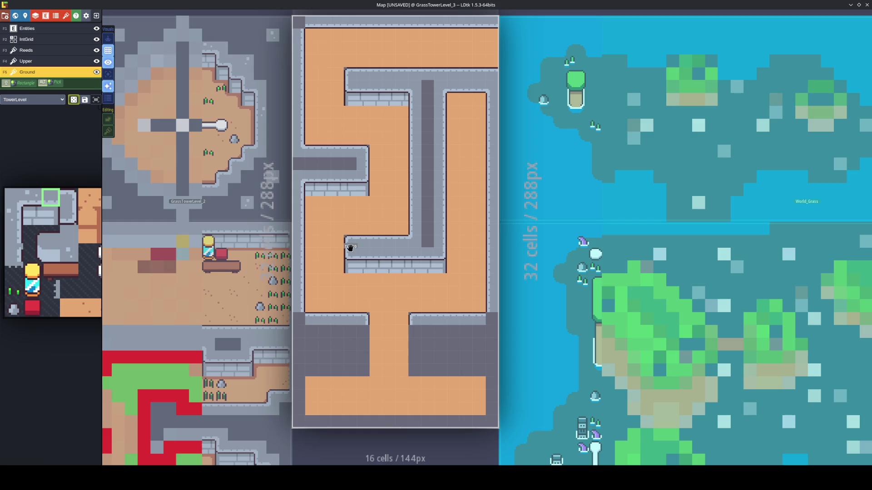
Place wall-edge corner tiles on the right block and mirrored ones on the left block
left_click(402, 184, "alt")
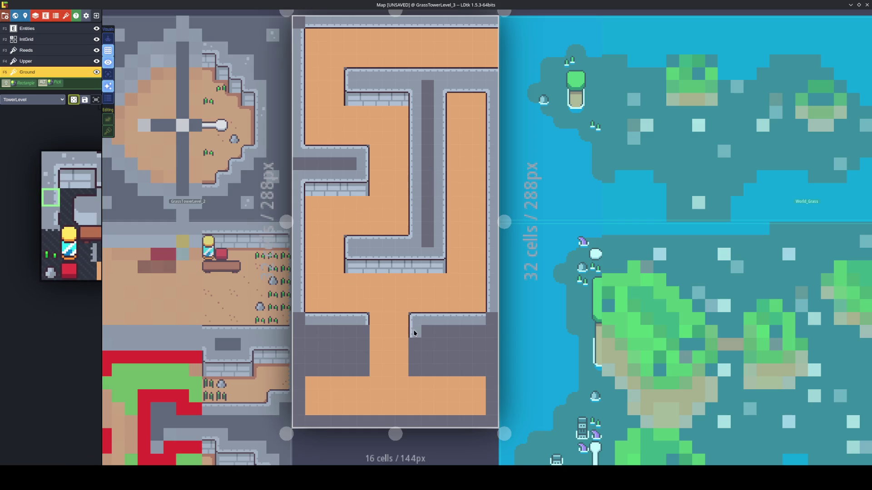
key("x")
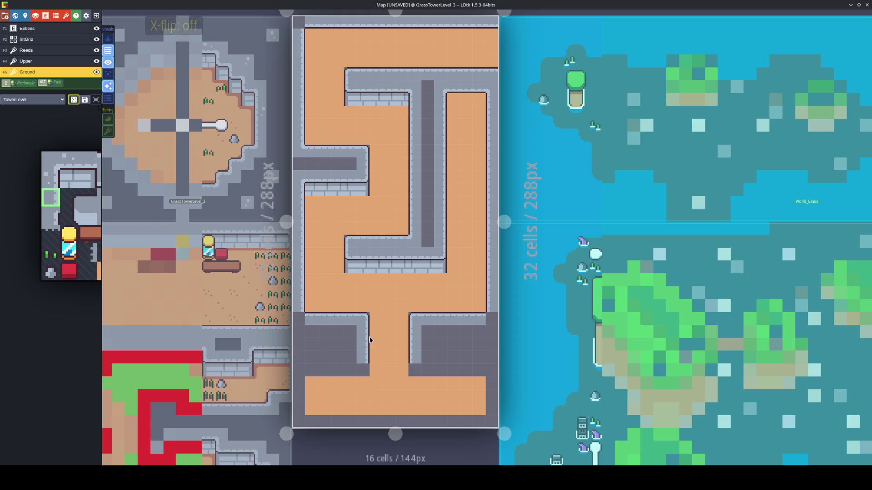
left_click(439, 258, "alt")
left_click(414, 369)
key("x")
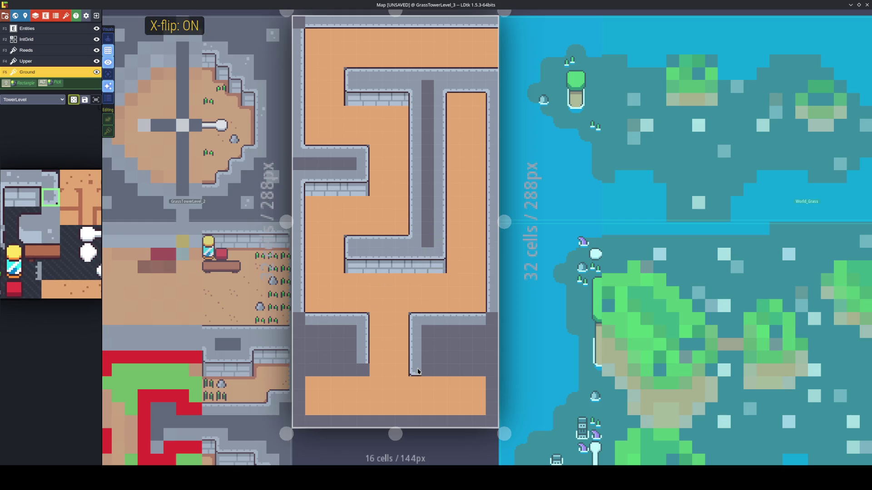
left_click(362, 370)
key("x")
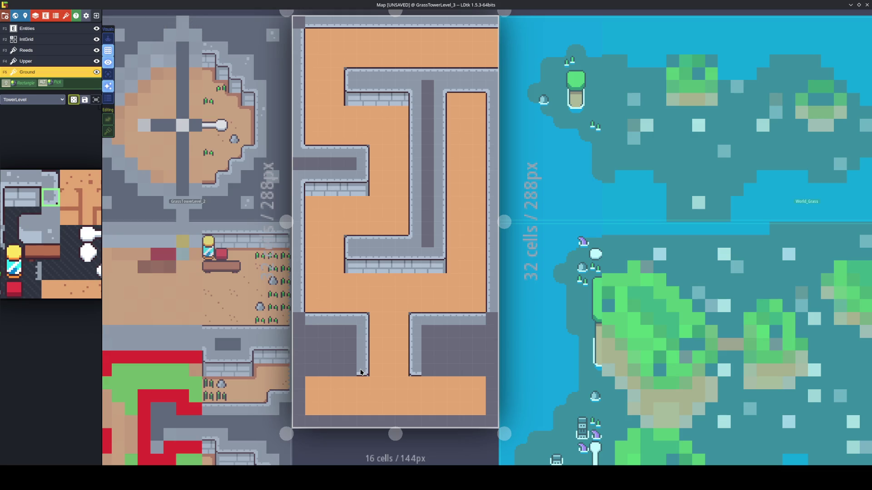
Add a corner piece at the inner wall's end and extend the bottom wall edge rightward
left_click(362, 252, "alt")
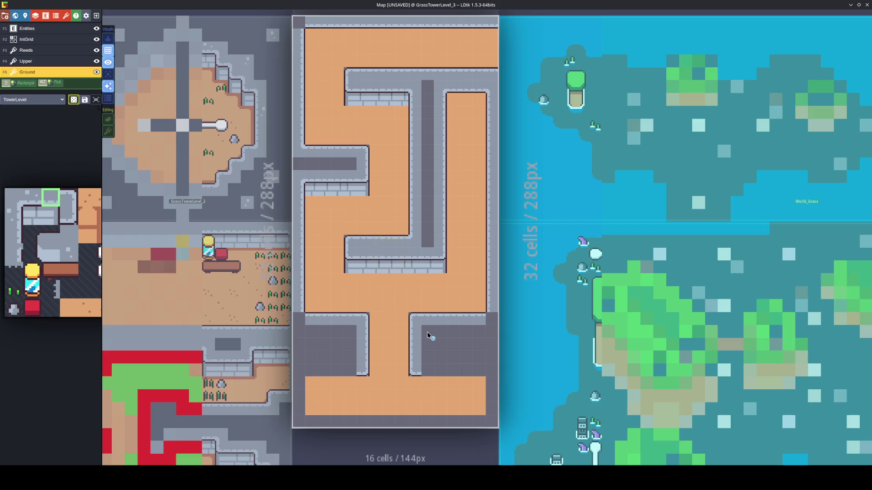
left_click(421, 370)
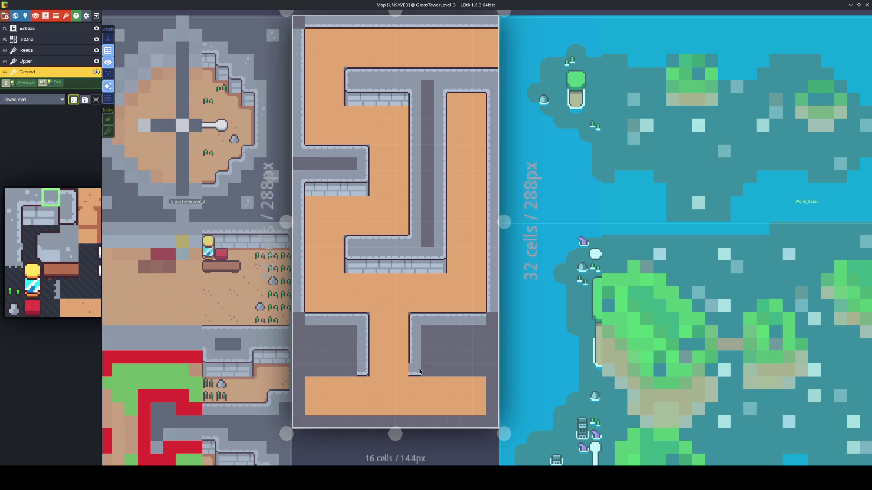
left_click(421, 370, "alt")
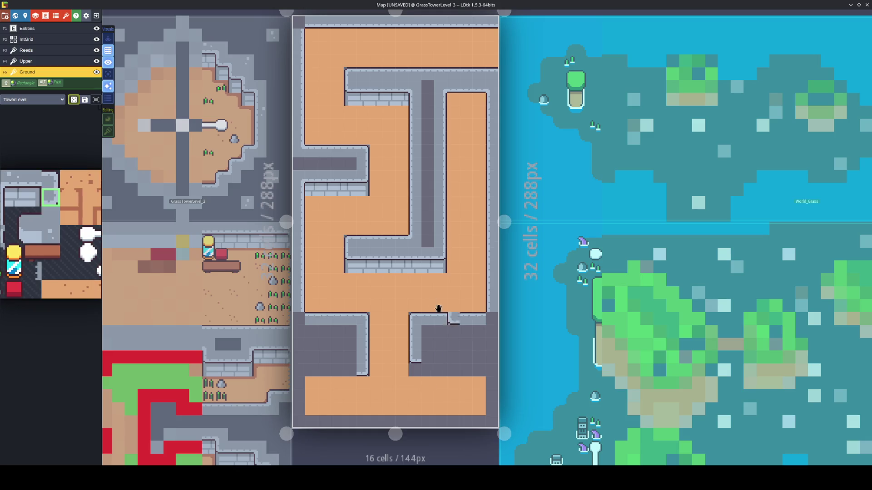
left_click(398, 268, "alt")
left_click_drag(451, 362, 481, 362)
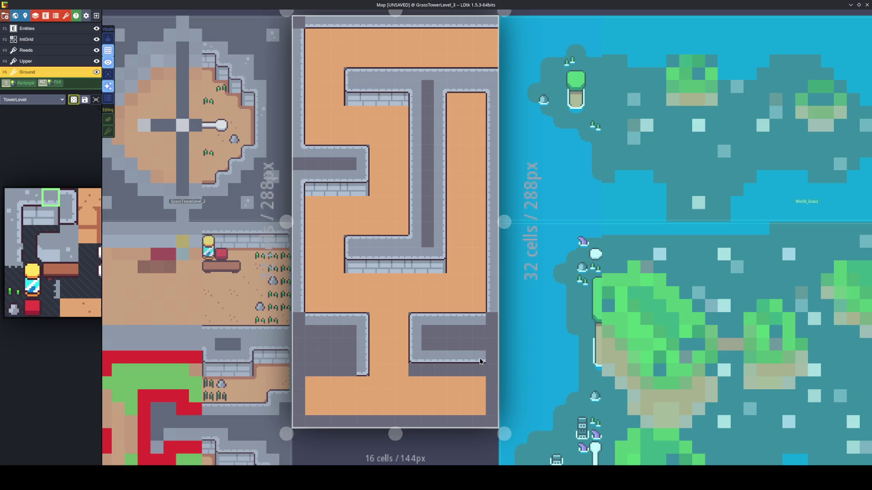
left_click(415, 355, "alt")
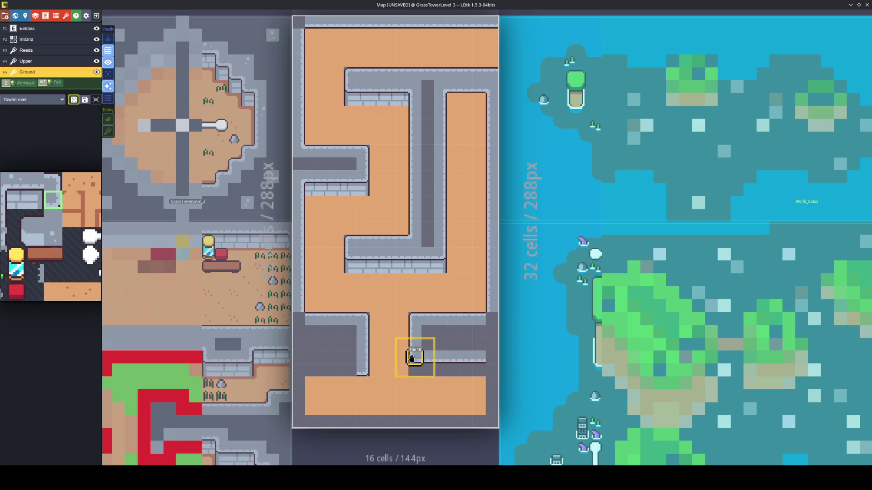
key("x")
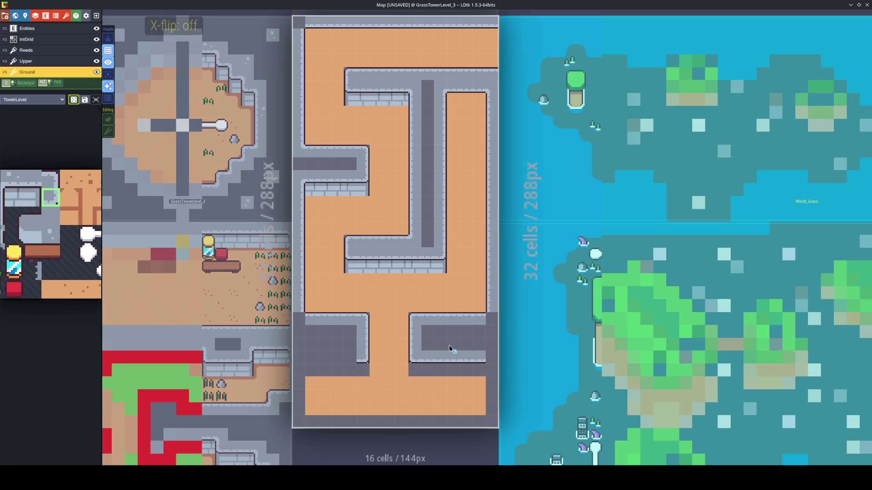
left_click(450, 352, "alt")
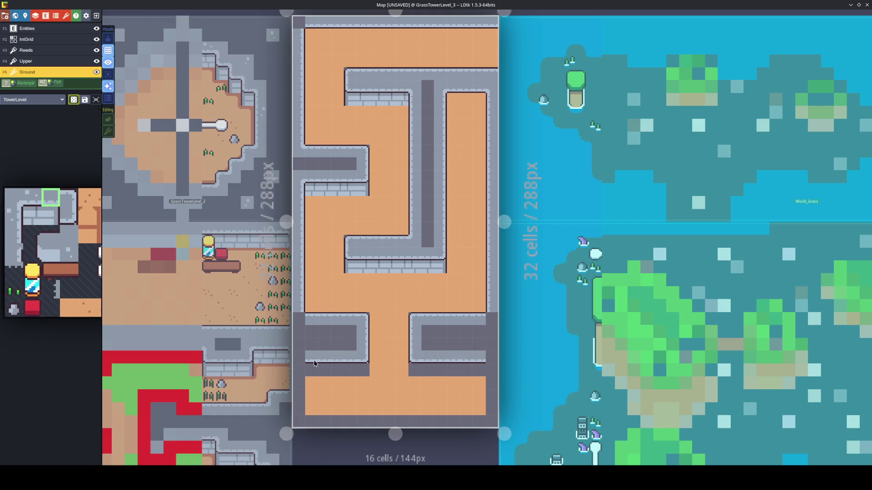
Place mirrored brick wall ends on both blocks and run brick faces along the right block's bottom
left_click(439, 269, "alt")
key("x")
left_click(415, 370)
key("x")
left_click(364, 372)
left_click(389, 270, "alt")
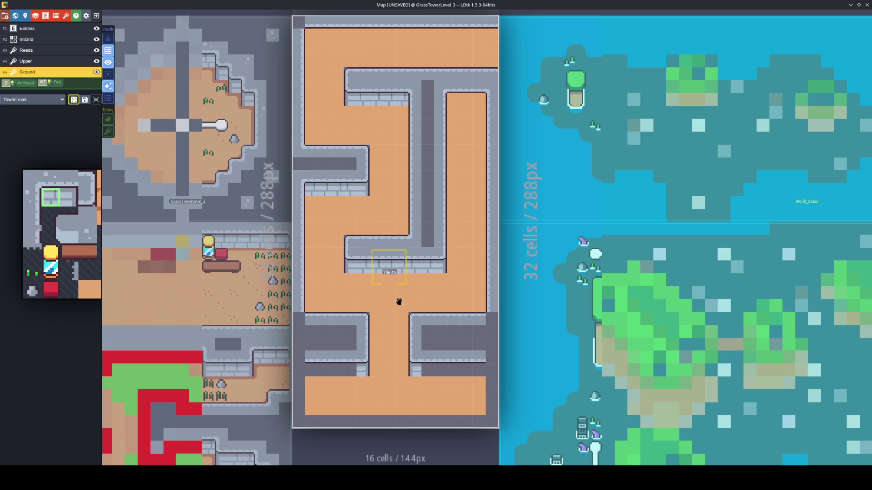
left_click_drag(427, 370, 482, 376)
key("x")
key("x")
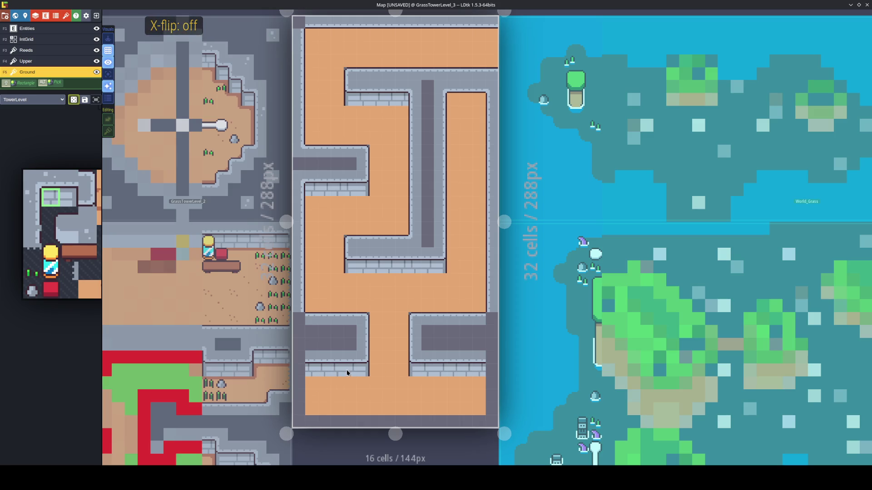
left_click_drag(406, 400, 382, 351)
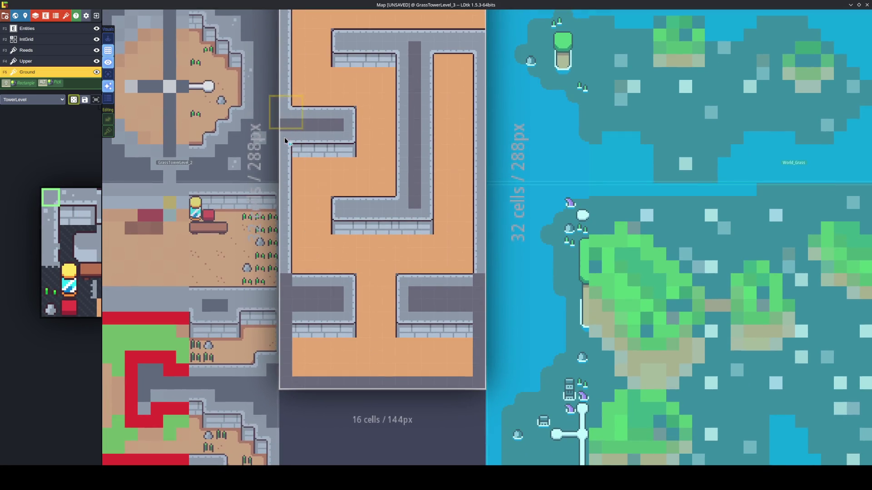
Paint a horizontally flipped dark corner tile into the level's bottom-left cell
mouse_move(281, 285)
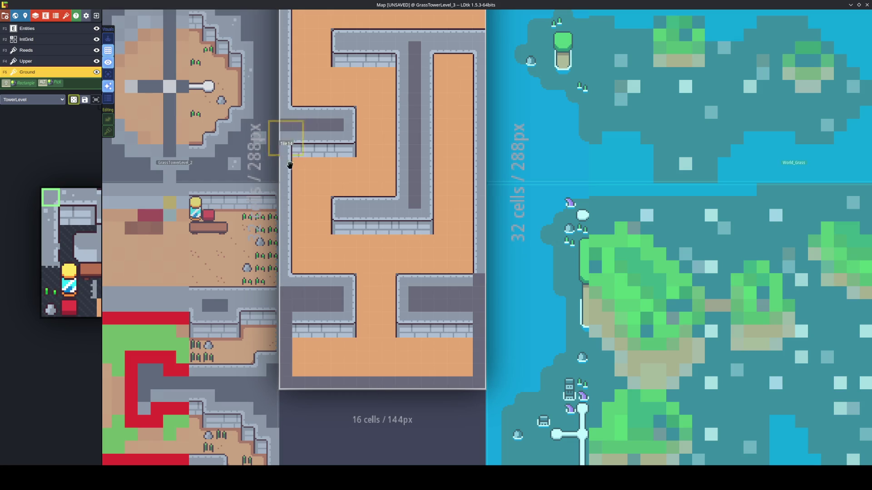
key("x")
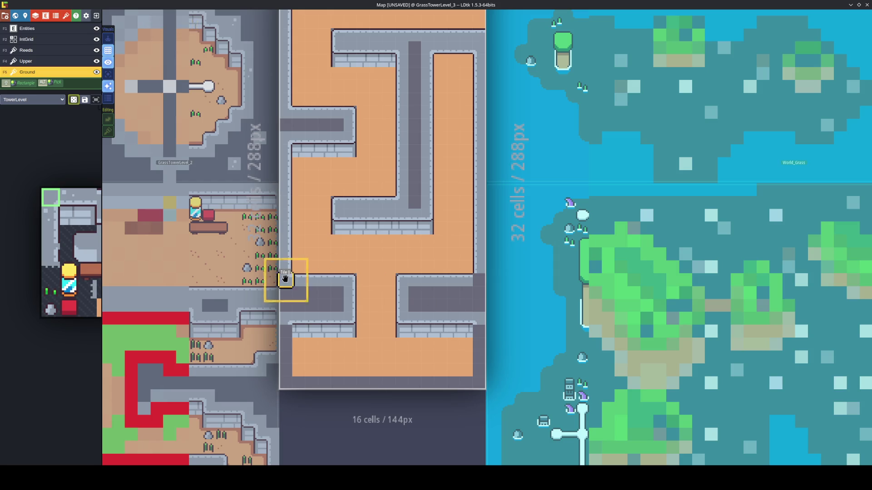
key("x")
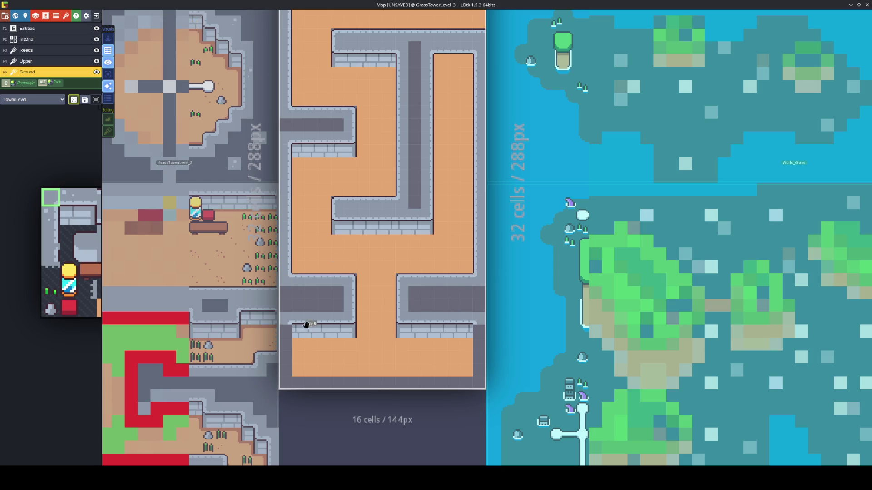
key("x")
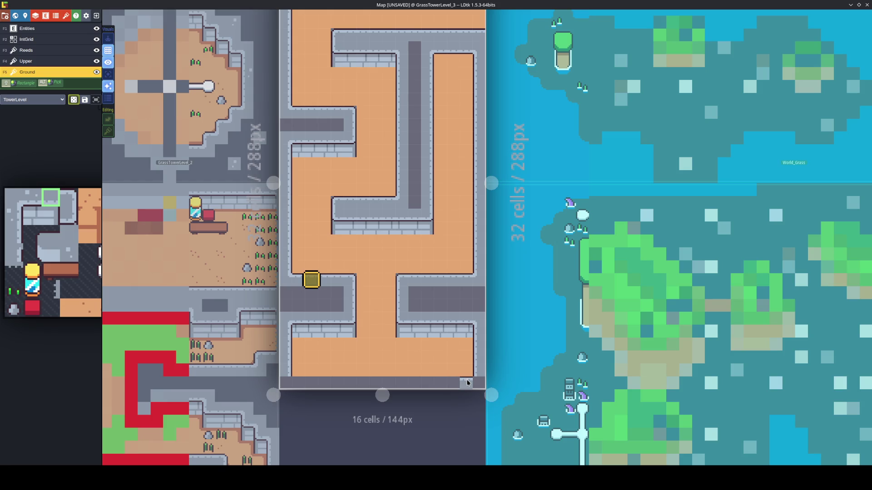
left_click(286, 382)
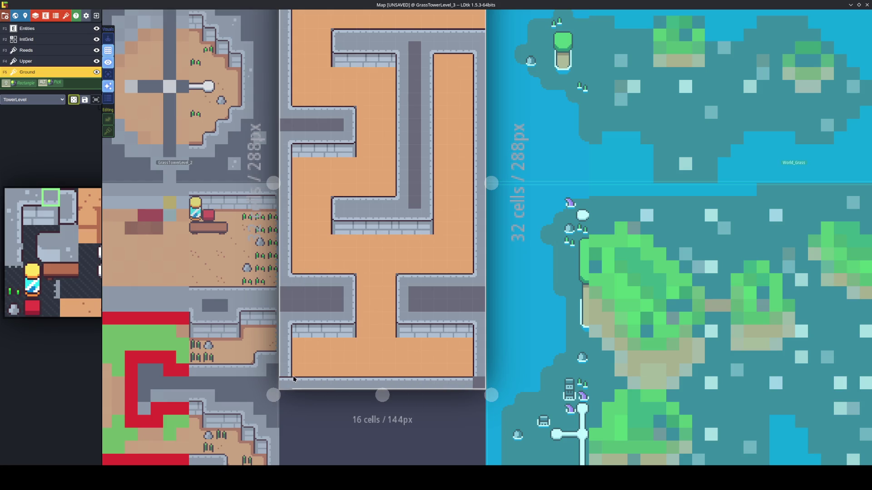
key("x")
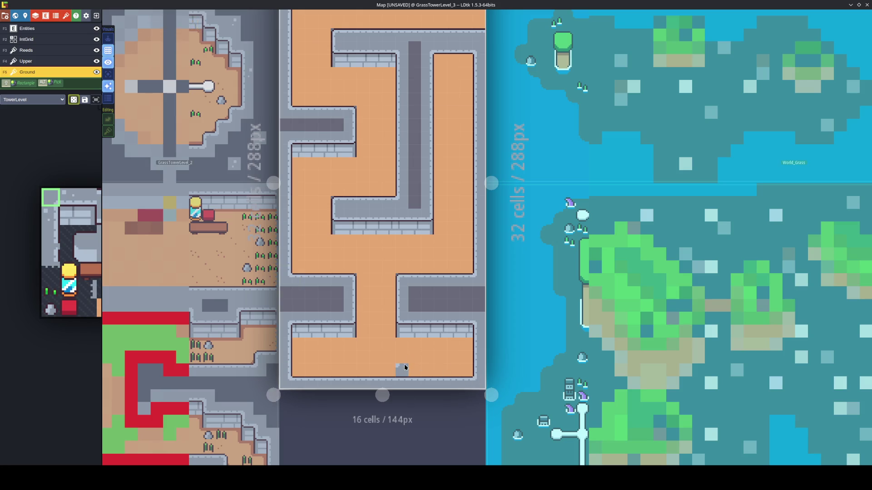
mouse_move(384, 260)
left_mouse_down()
mouse_move(379, 333)
mouse_move(370, 319)
left_mouse_up()
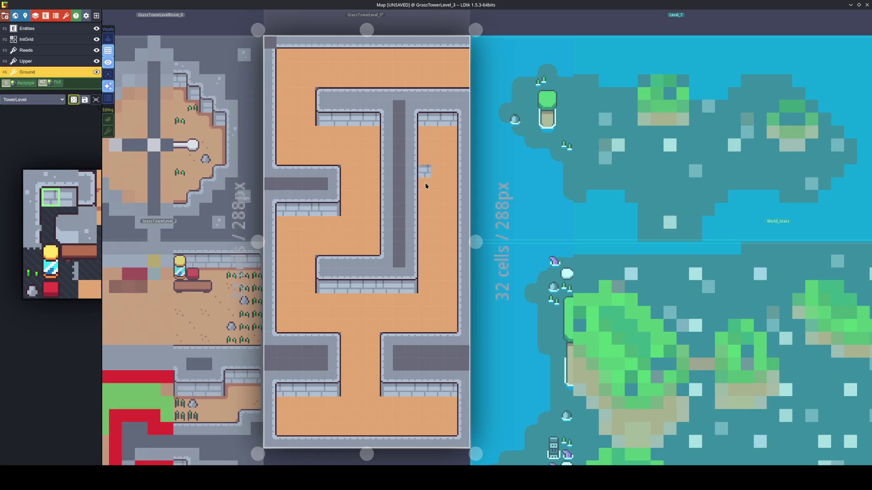
Save the project and select the block of tiles in the level's upper half
key("ctrl+s")
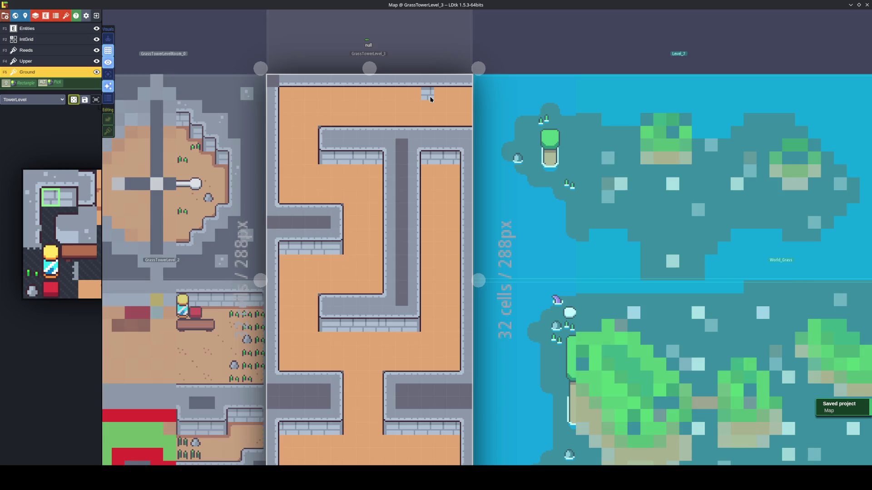
scroll(430, 97, "down", 1)
mouse_move(298, 106)
left_mouse_down()
mouse_move(431, 208)
mouse_move(438, 244)
mouse_move(456, 240)
left_mouse_up()
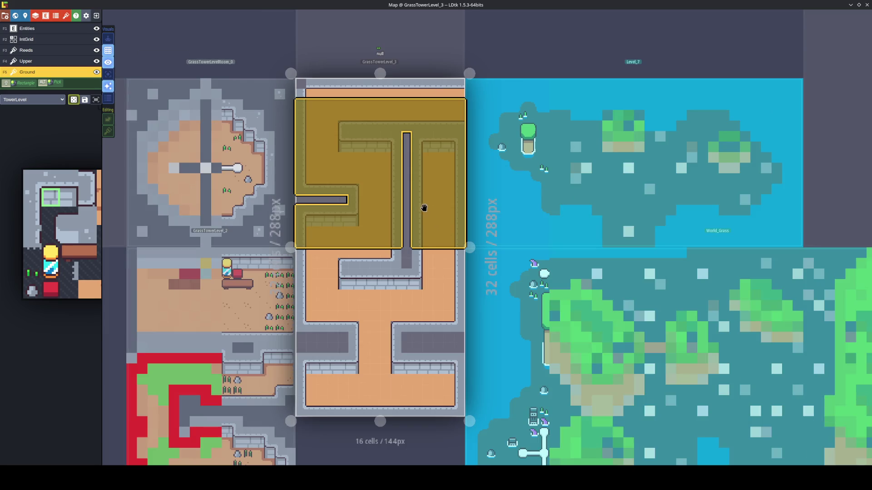
key("Escape")
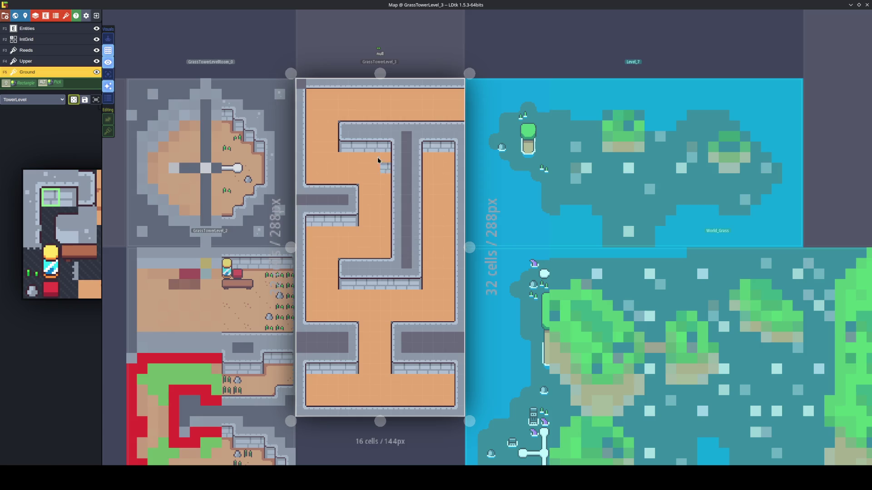
mouse_move(299, 109)
left_mouse_down()
mouse_move(389, 193)
mouse_move(459, 352)
mouse_move(446, 335)
left_mouse_up()
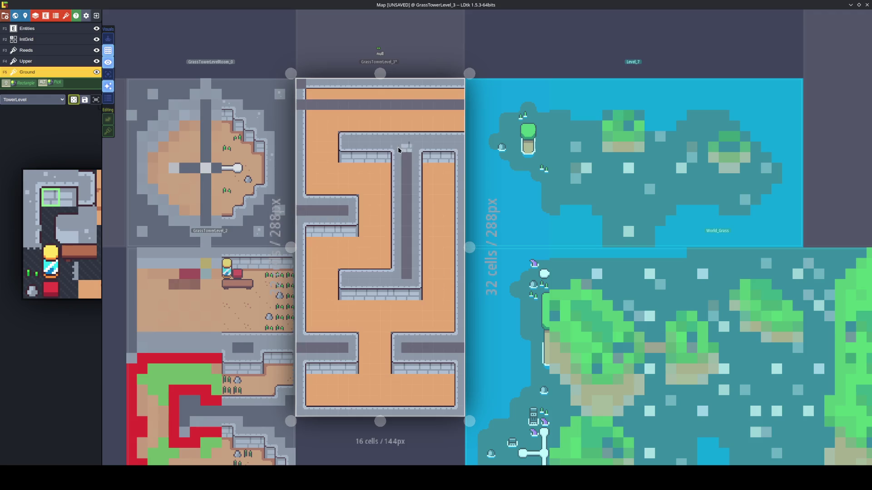
Paint brick wall tiles along the top row and sand on the second row, then save
mouse_move(453, 90)
mouse_move(456, 95)
left_mouse_down()
mouse_move(311, 104)
mouse_move(463, 106)
left_mouse_up()
left_click(318, 132, "alt")
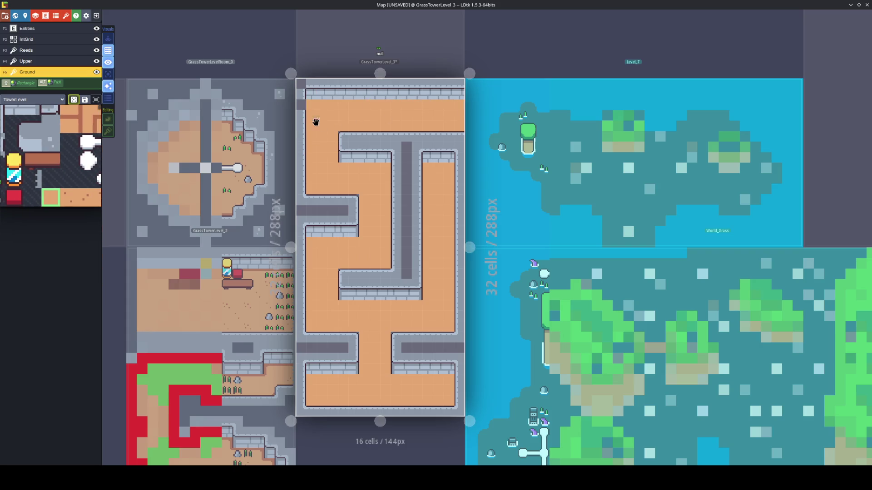
left_click(301, 109, "alt")
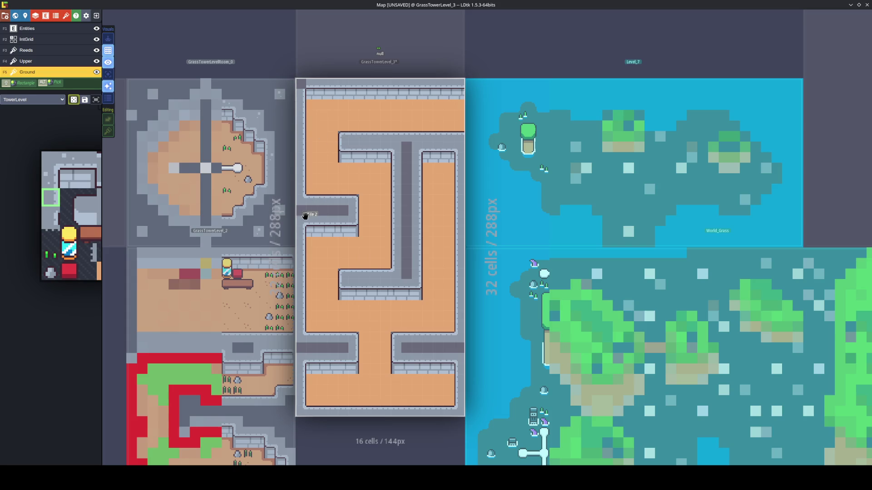
left_click(304, 216, "alt")
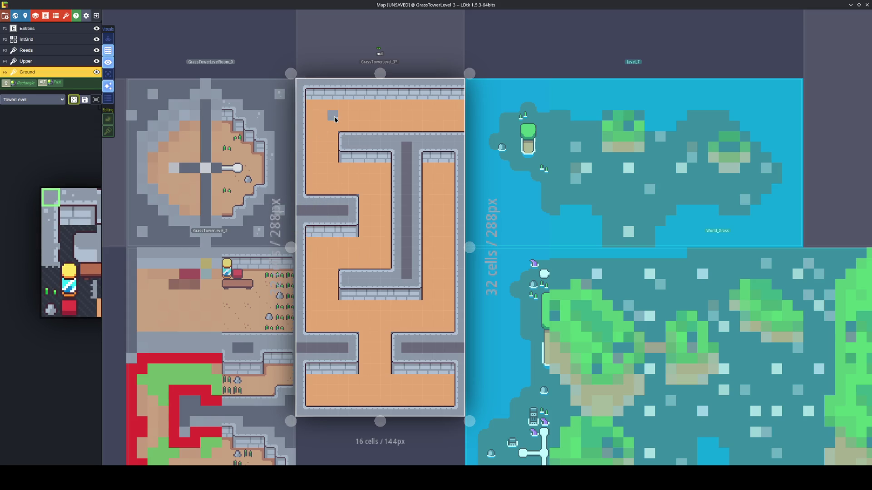
key("ctrl+s")
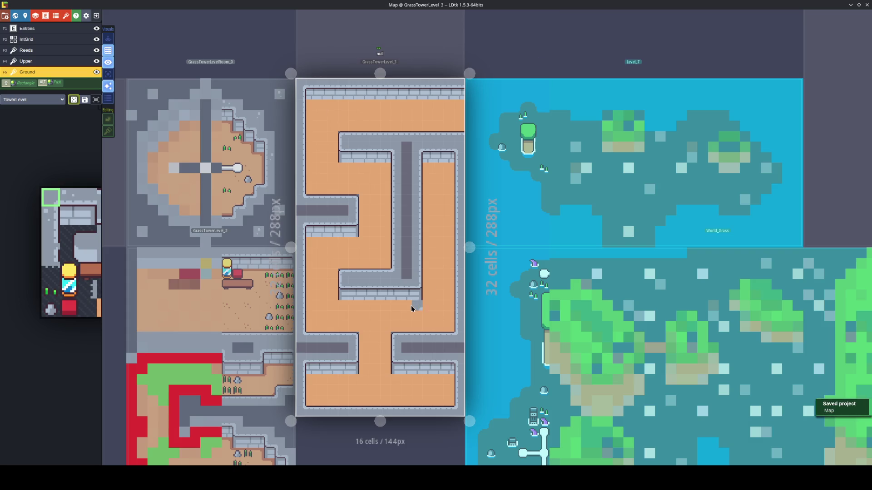
mouse_move(73, 218)
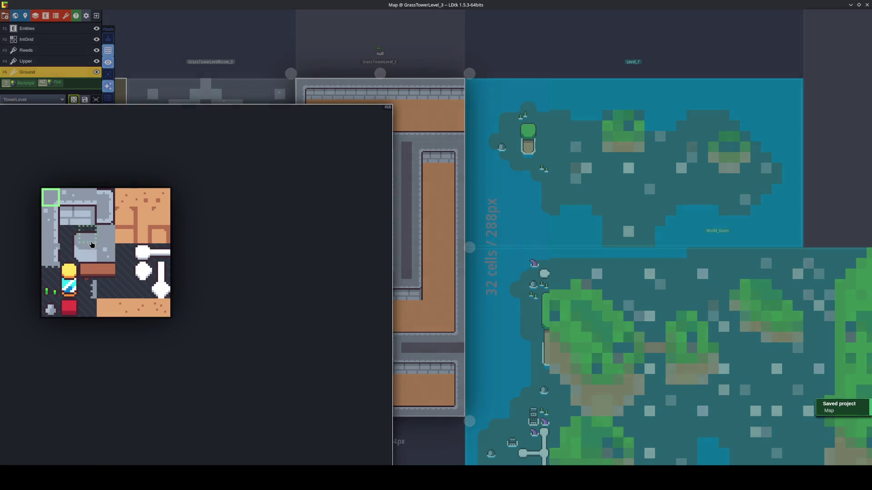
Extend the floor strip leftward along the level's top row
left_click(123, 233)
left_click_drag(457, 108, 432, 107)
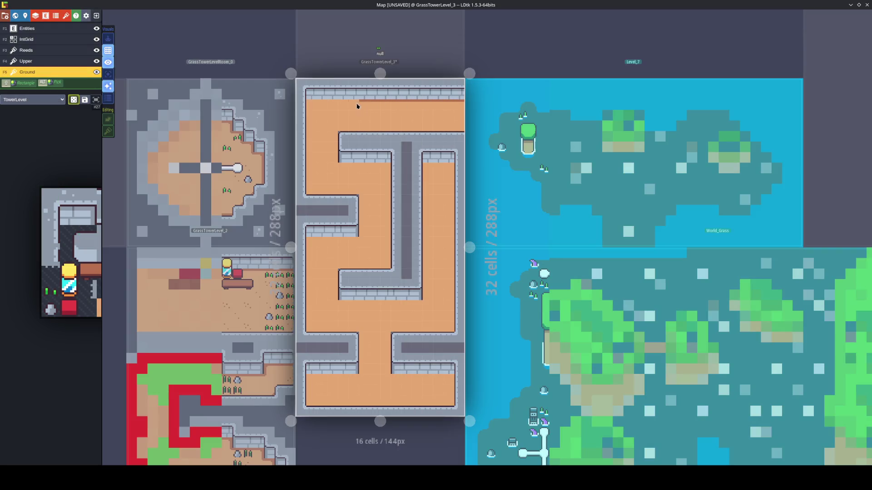
mouse_move(46, 256)
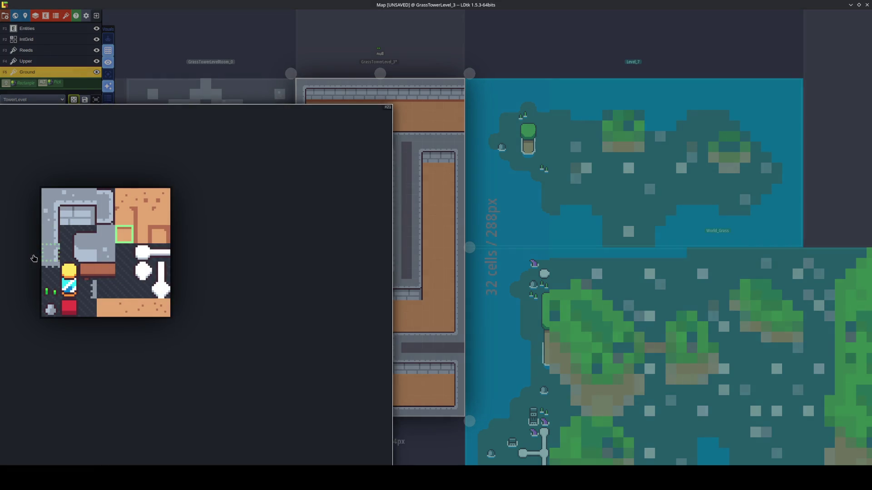
Paint corner shadow tiles at the corridor's top-right (flipped) and the room's bottom-left
left_click(159, 236)
key("x")
key("x")
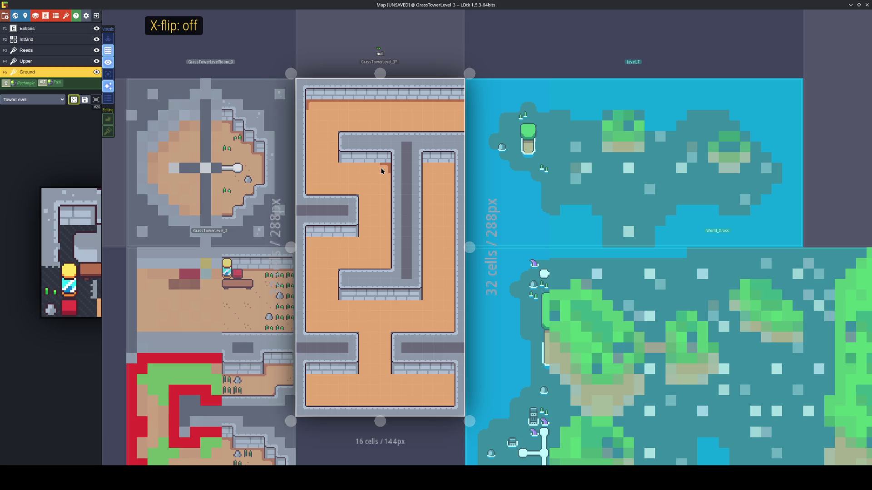
key("x")
key("x")
left_click(445, 168)
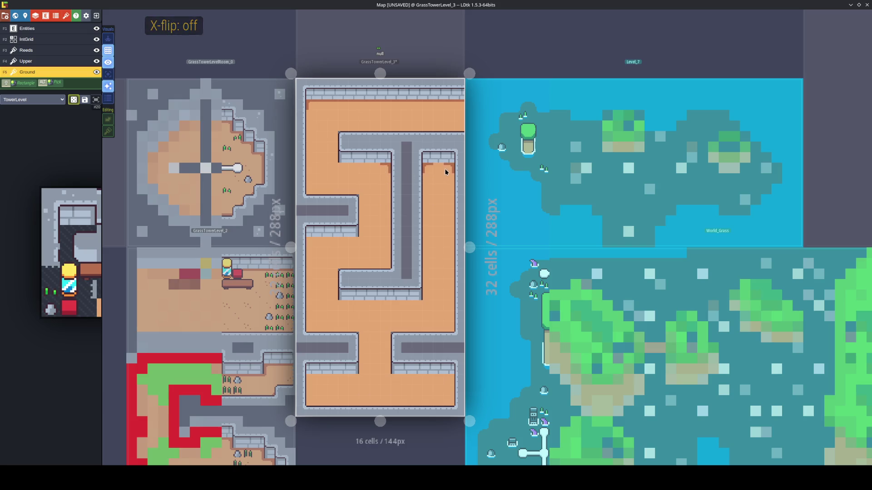
key("x")
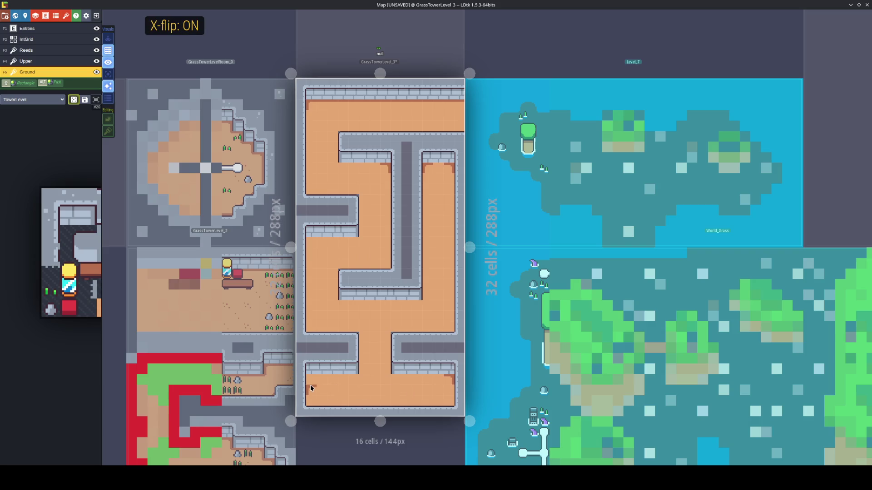
left_click(312, 384)
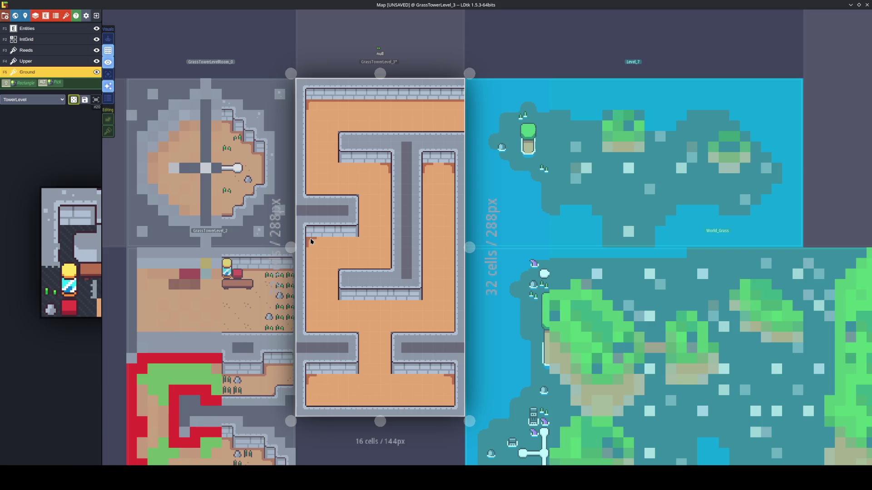
key("space")
left_click(122, 226)
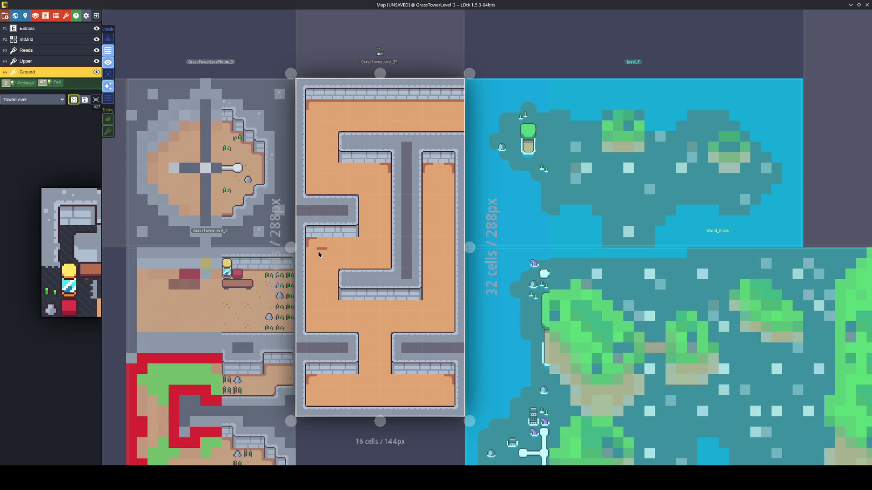
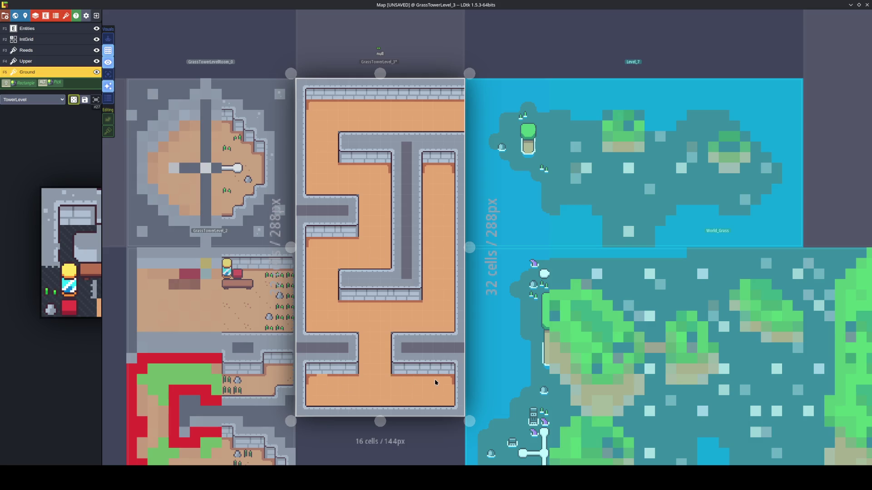
Set the brush's horizontal and vertical flip for the shaded strip tiles
mouse_move(67, 264)
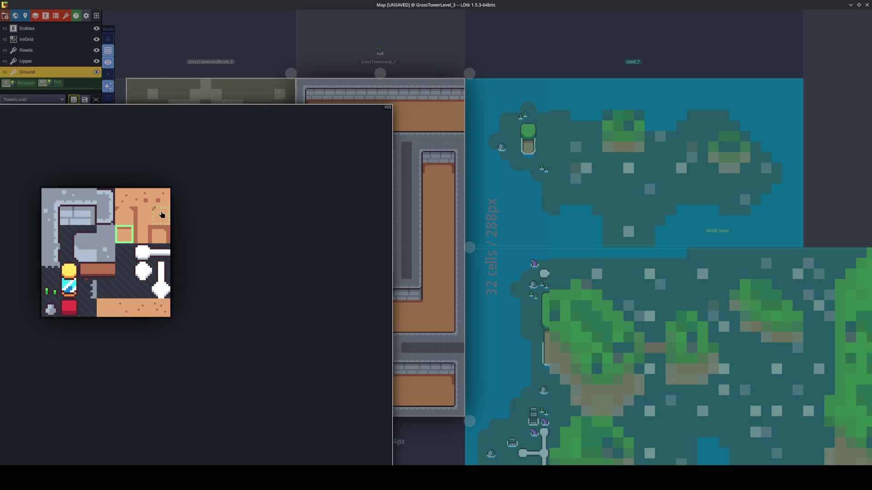
key("x")
key("x")
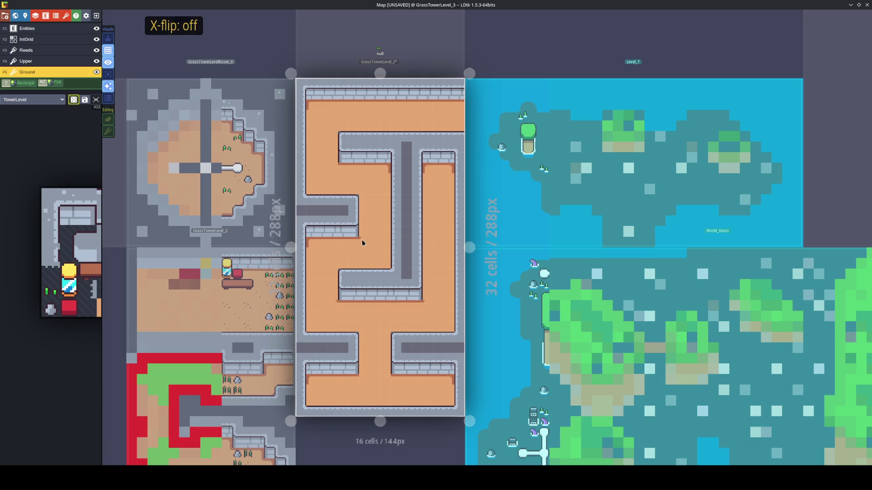
key("x")
key("x")
key("x")
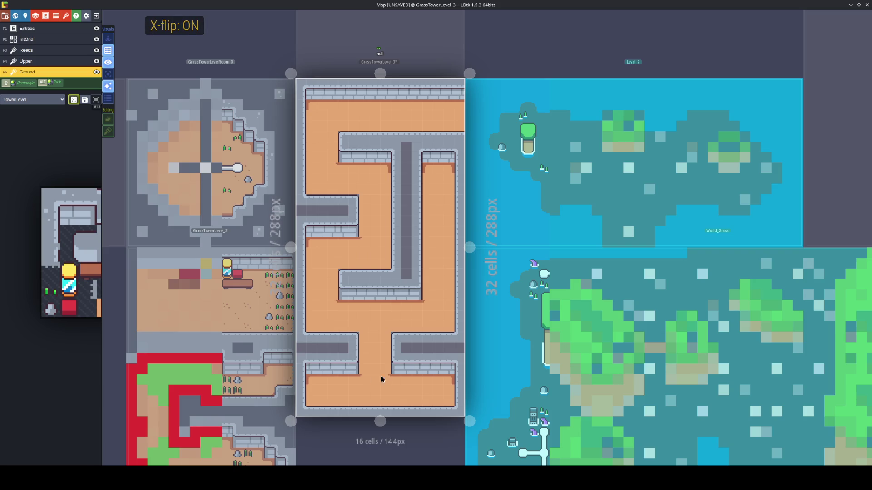
mouse_move(131, 243)
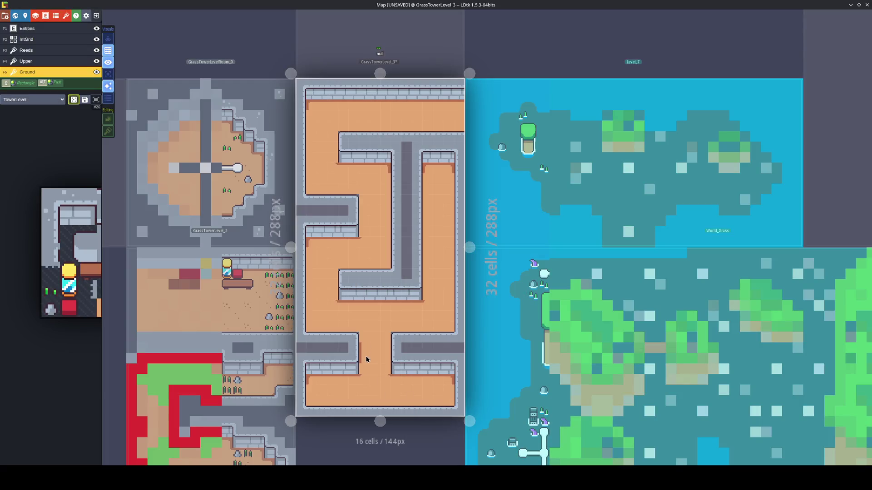
key("x")
key("space")
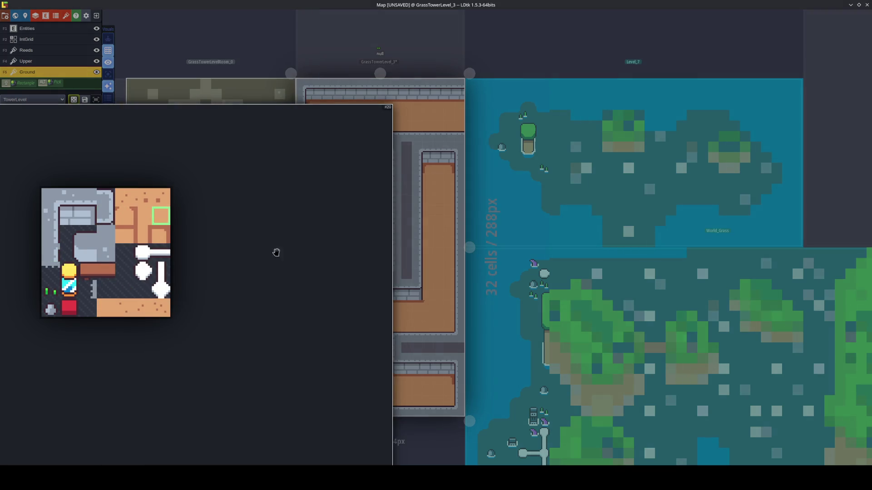
key("y")
key("x")
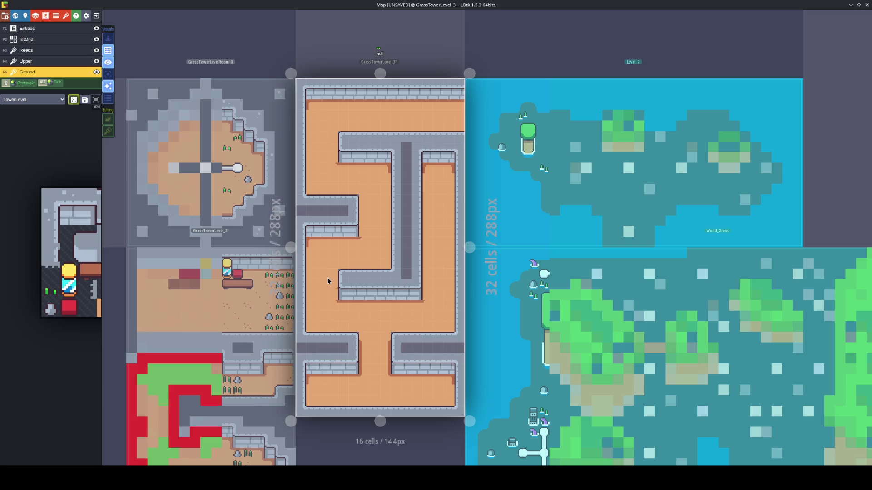
key("x")
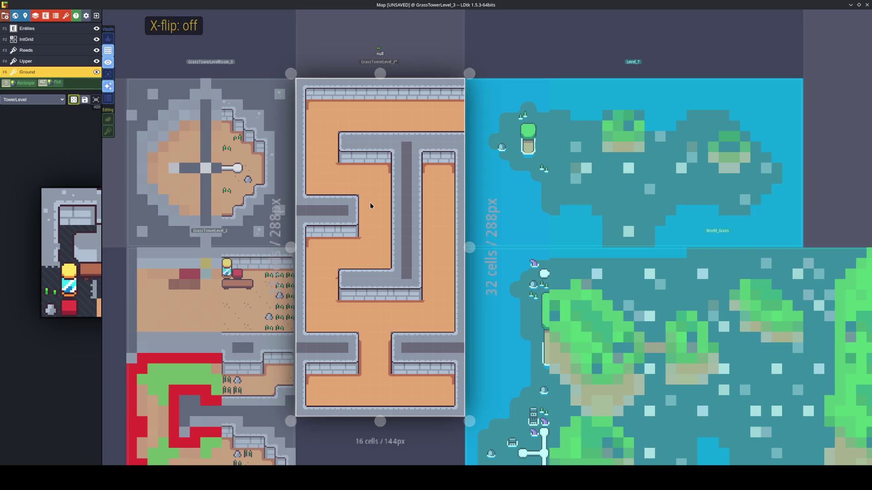
key("x")
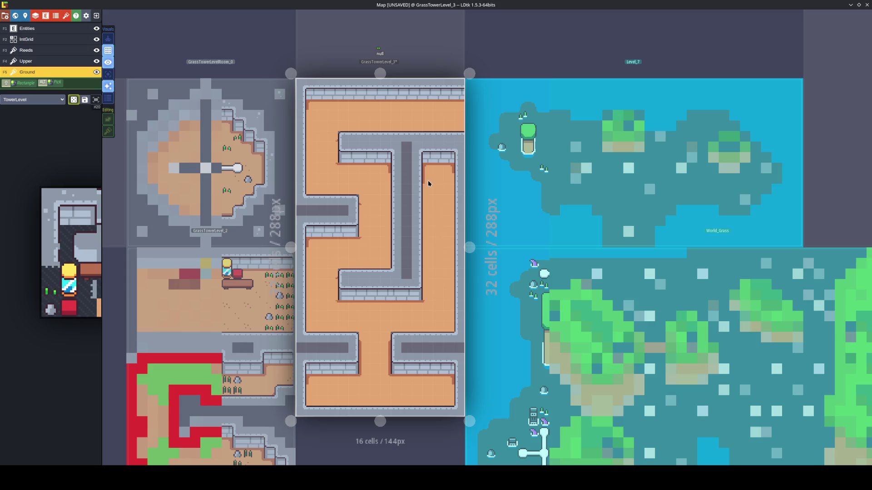
Paint a normal and a horizontally mirrored shaded strip down the right corridor
left_click_drag(428, 181, 429, 296)
key("x")
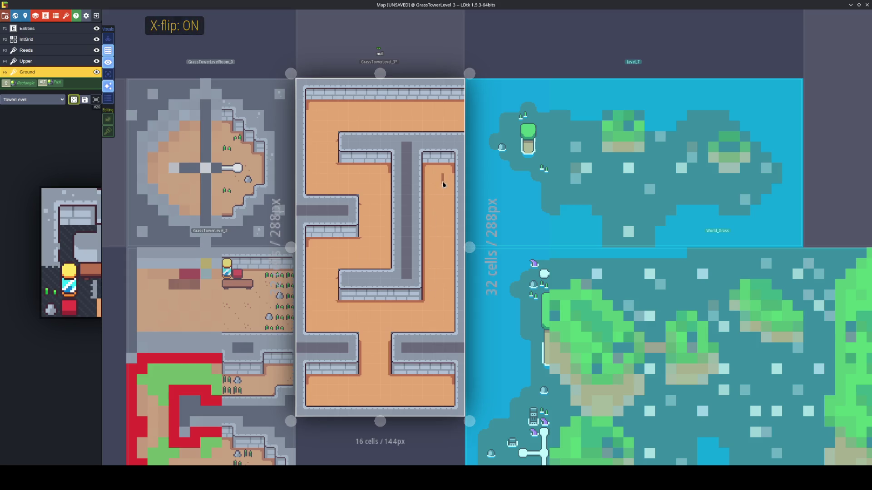
left_click_drag(447, 187, 440, 327)
key("x")
Paint shaded strips down the left and middle corridor columns, mirrored as needed, and save
left_click_drag(313, 255, 313, 333)
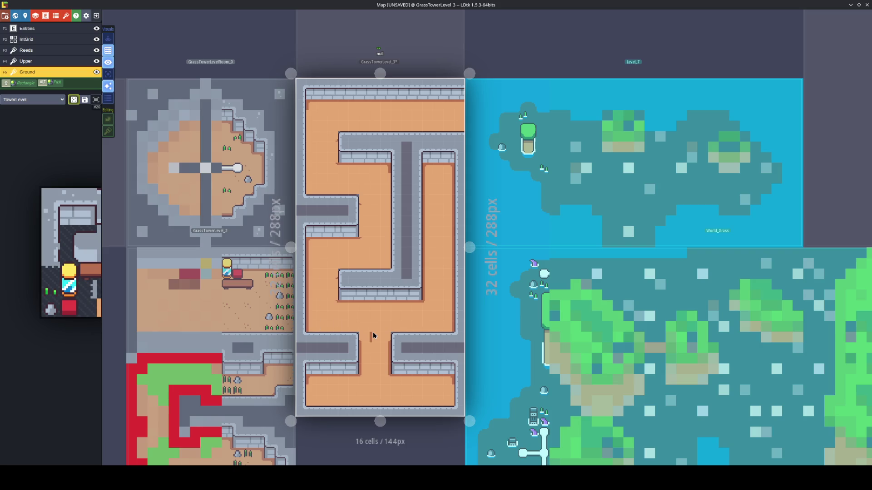
key("x")
key("x")
left_click_drag(312, 119, 316, 195)
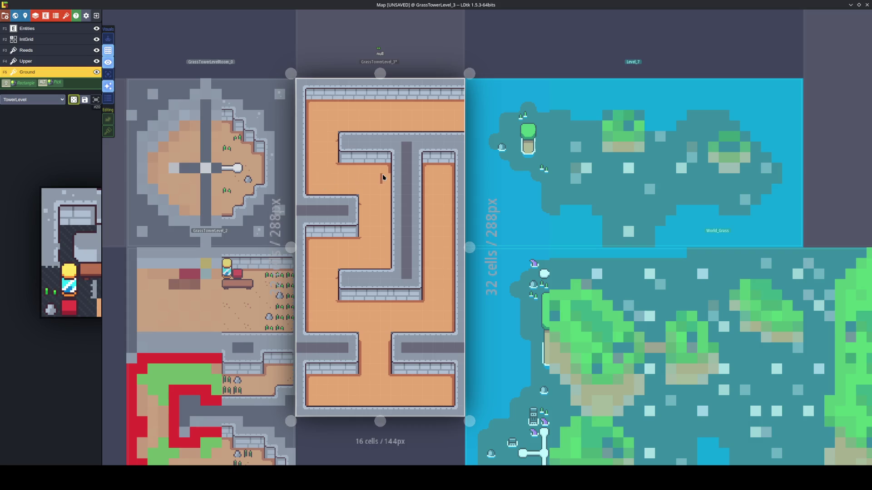
key("x")
left_click_drag(382, 173, 385, 265)
key("ctrl+s")
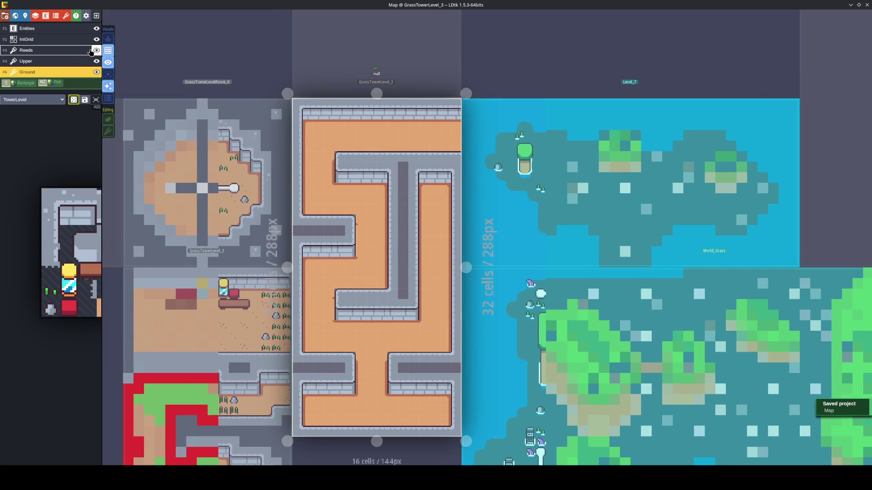
Check the level background colour in level settings, leave it unchanged, and save
left_click(25, 15)
left_click(58, 141)
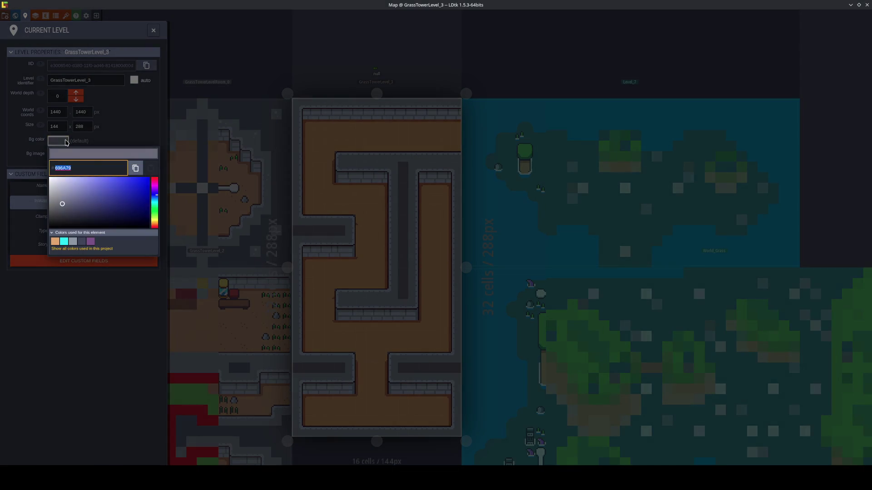
left_click(82, 241)
key("Escape")
key("ctrl+s")
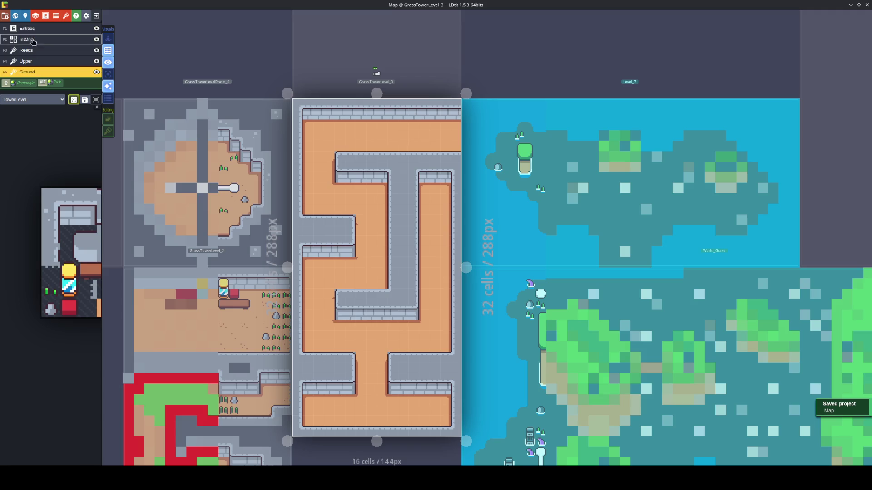
Place a Player entity in the bottom-right room facing Left, and save
left_click(32, 30)
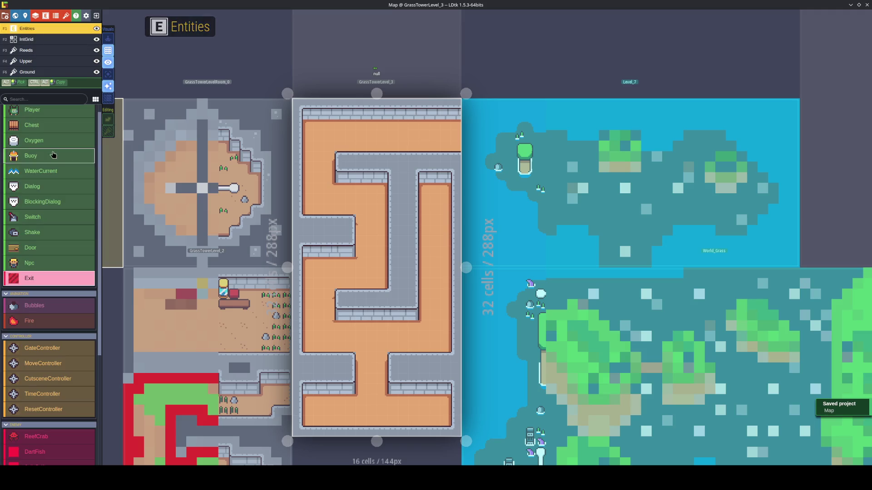
left_click(50, 263)
scroll(50, 271, "up", 1)
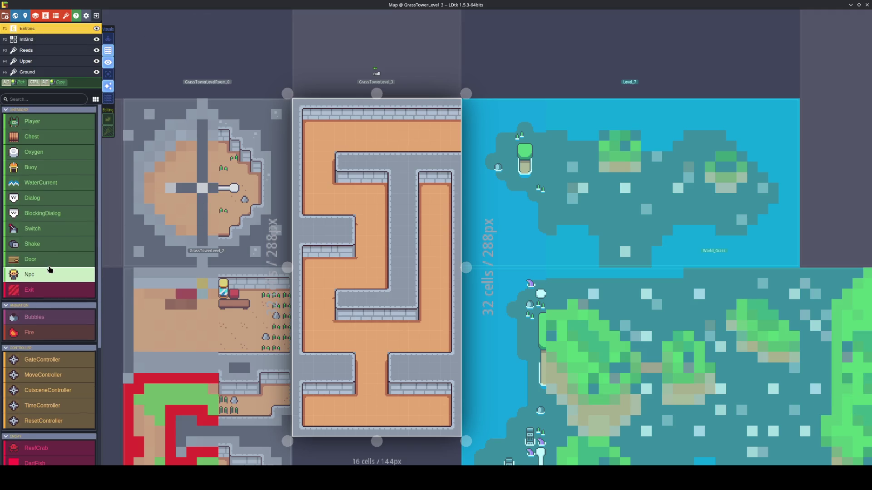
left_click(36, 121)
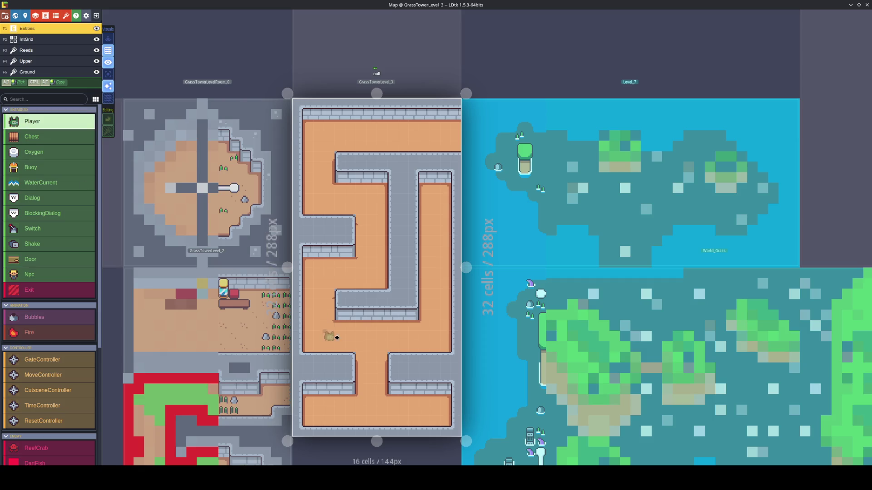
left_click(445, 409)
left_click(675, 252)
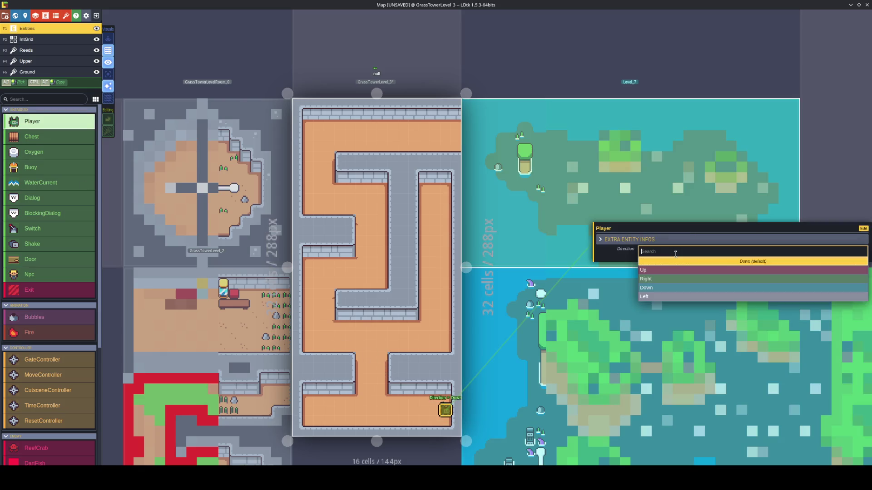
left_click(644, 296)
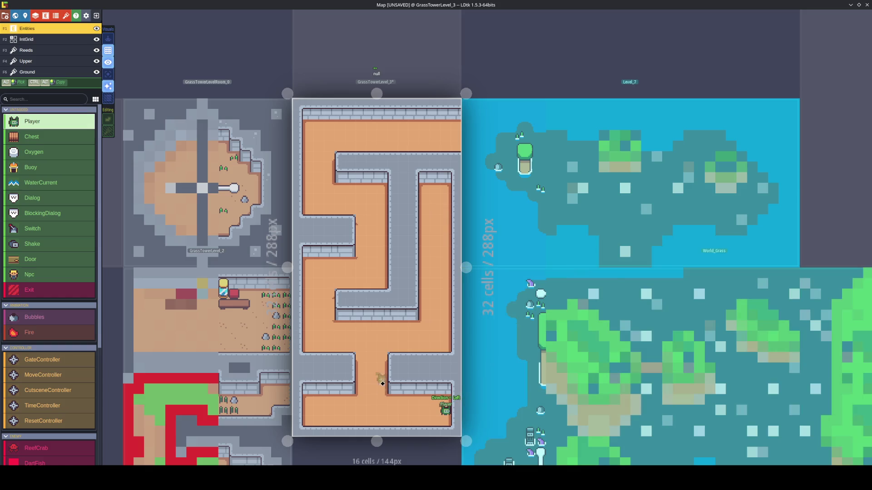
key("ctrl+s")
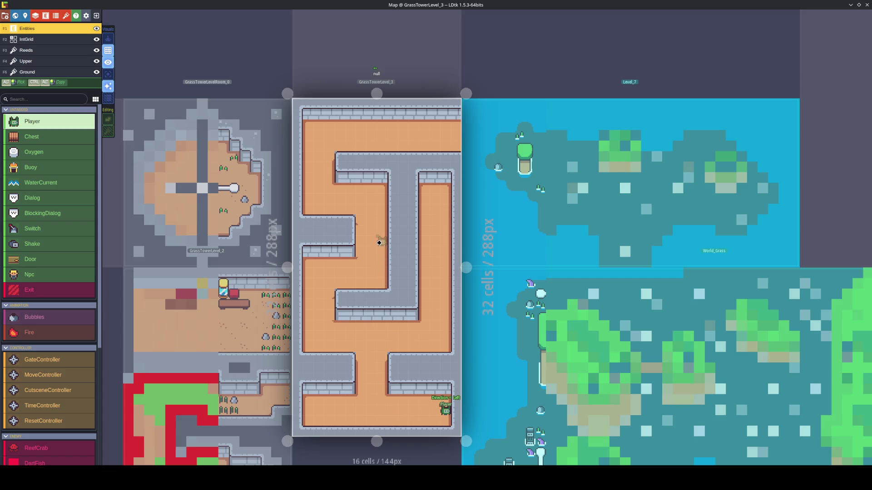
left_click(26, 73)
With tile stacking on, stack one ground tile at the top-right corner and save
key("s")
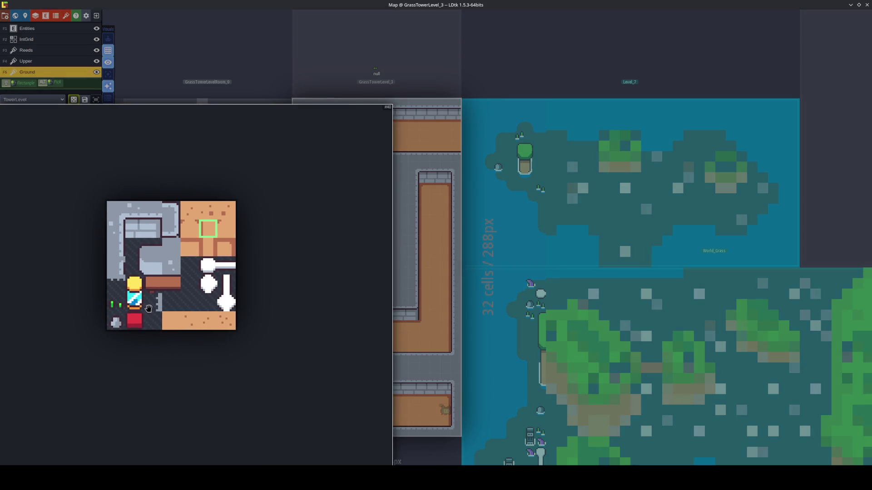
key("Escape")
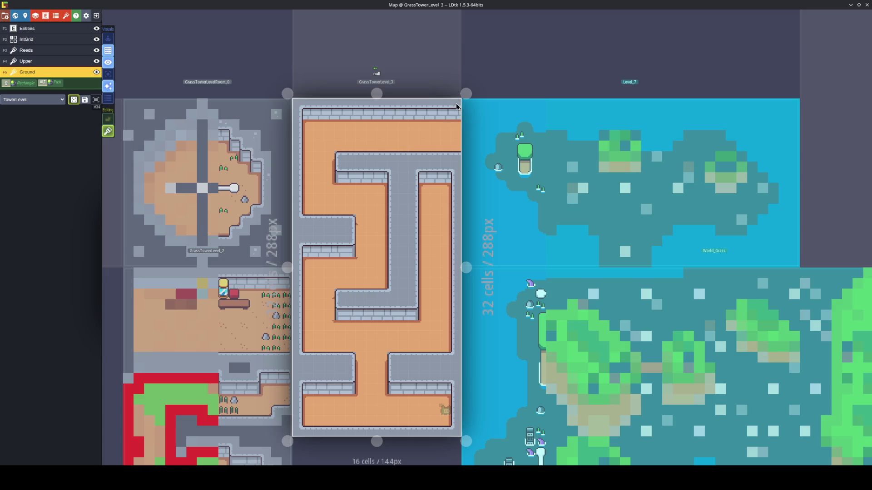
key("space")
left_click(157, 308)
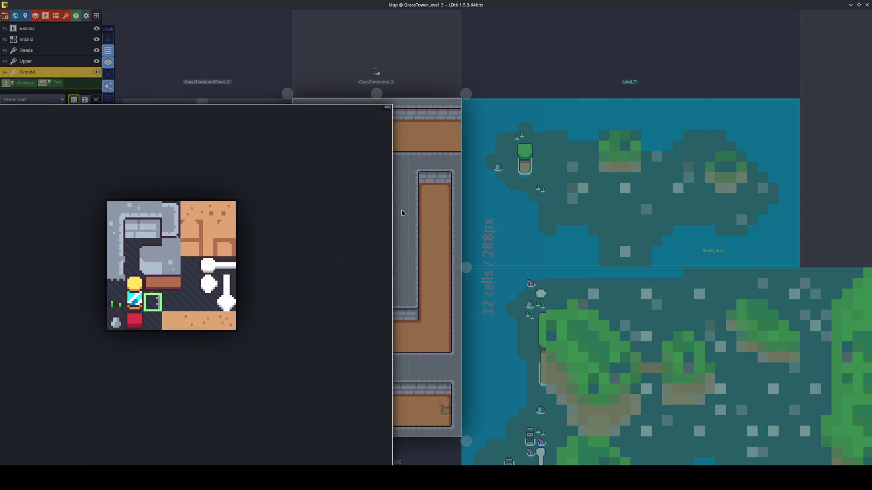
left_click(457, 109)
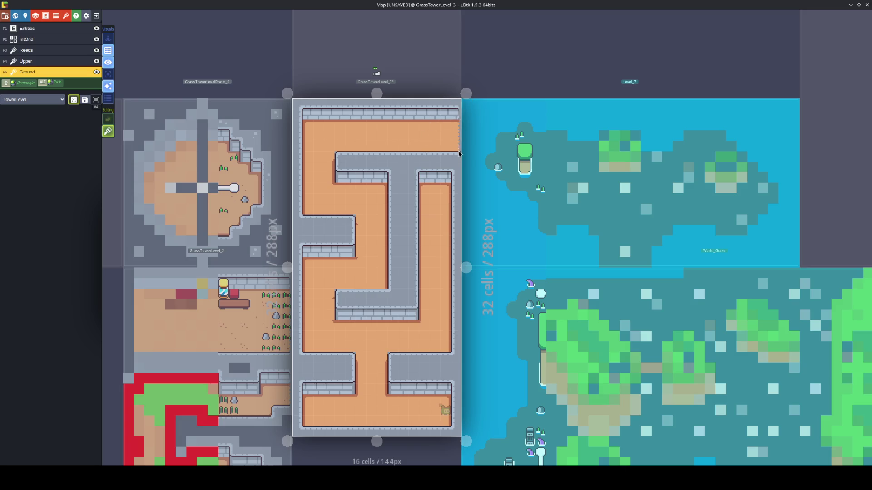
key("ctrl+s")
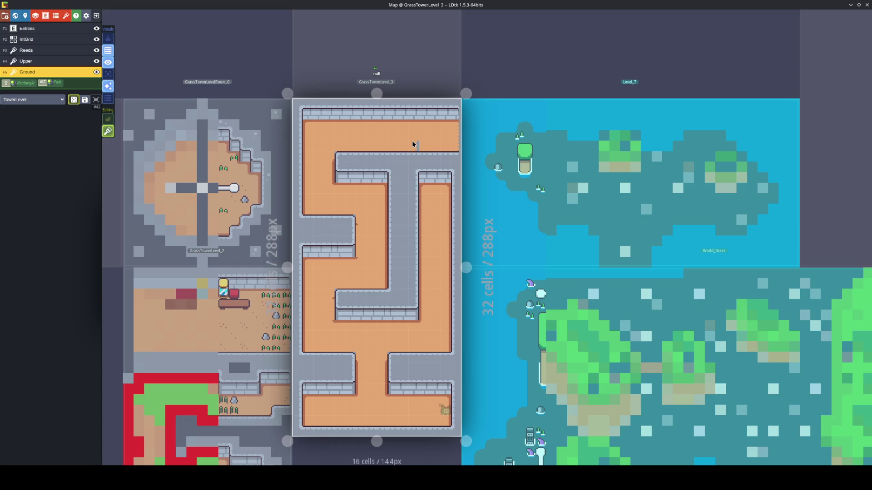
left_click(31, 49)
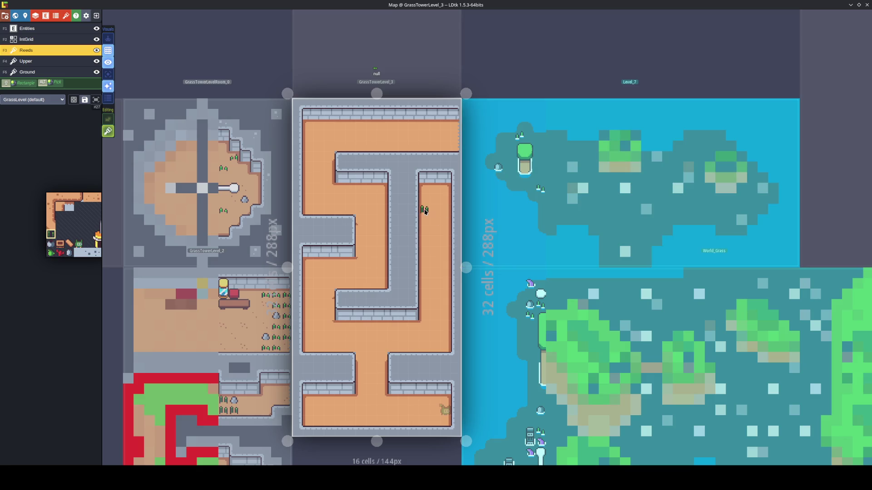
Paint reed tufts in the right corridor and one row lower in the passage
left_click(424, 210)
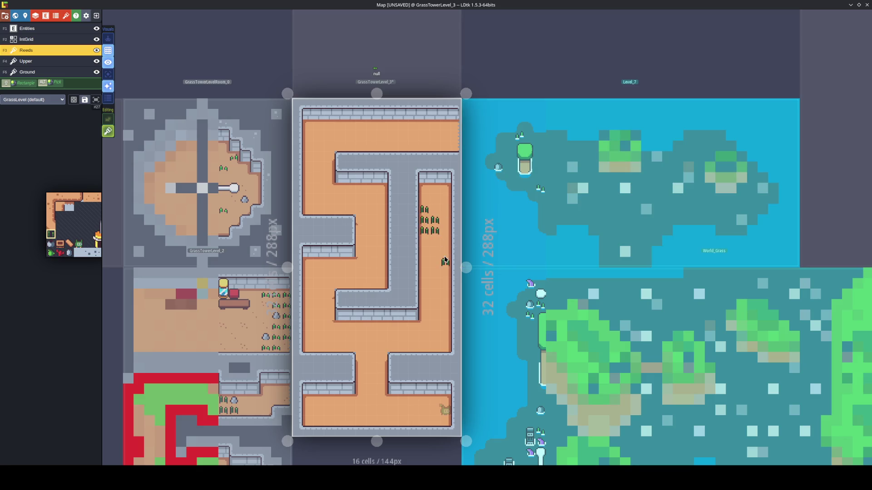
left_click(439, 262)
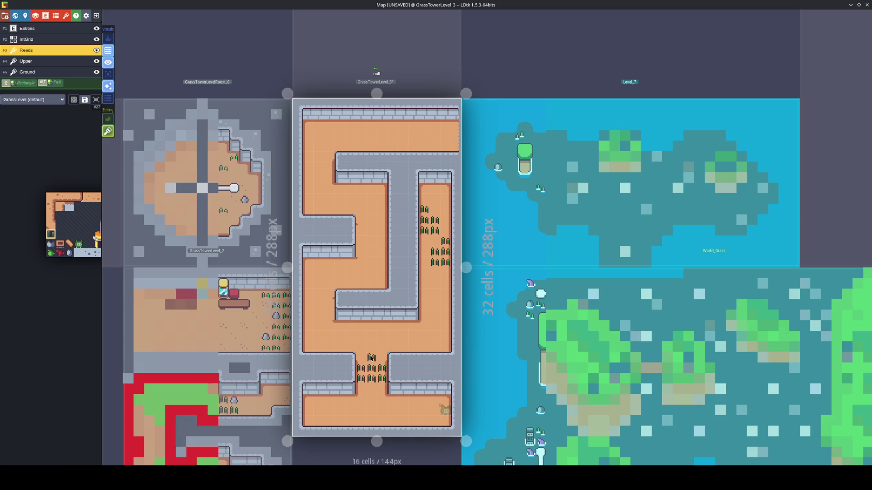
key("F5")
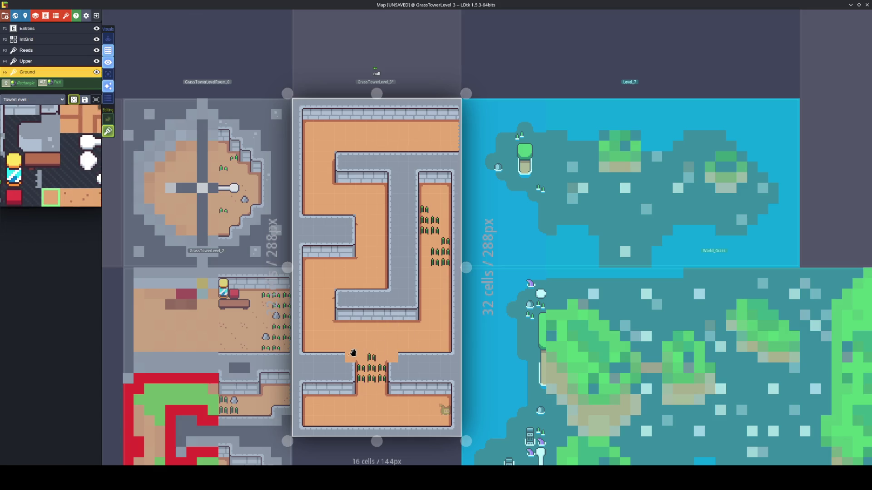
Switch the Upper layer's palette to the TowerLevel tileset
left_click(41, 61)
mouse_move(63, 116)
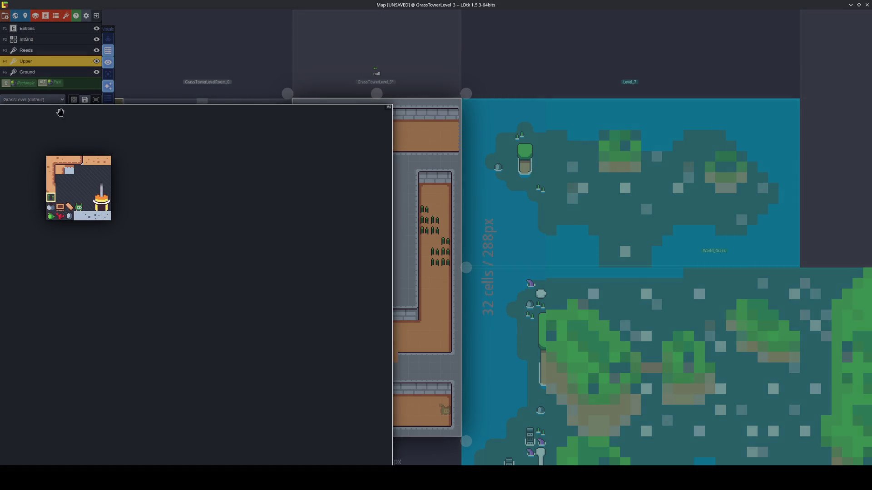
left_click(32, 99)
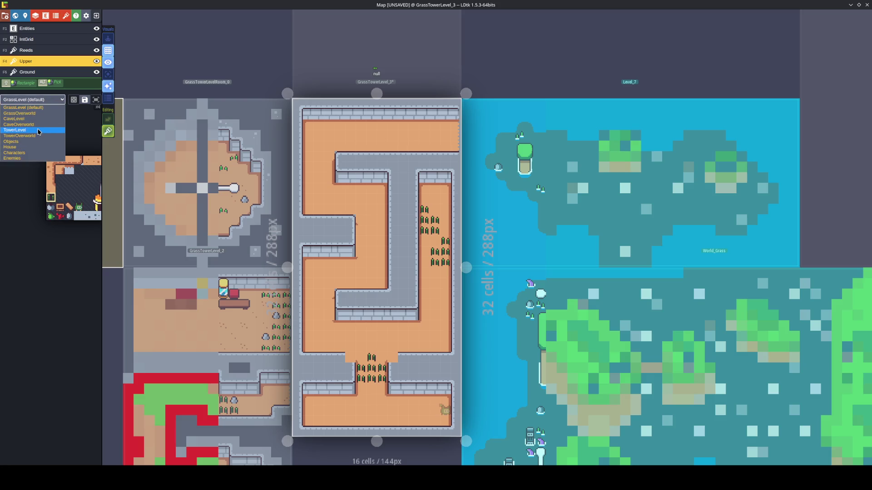
left_click(38, 130)
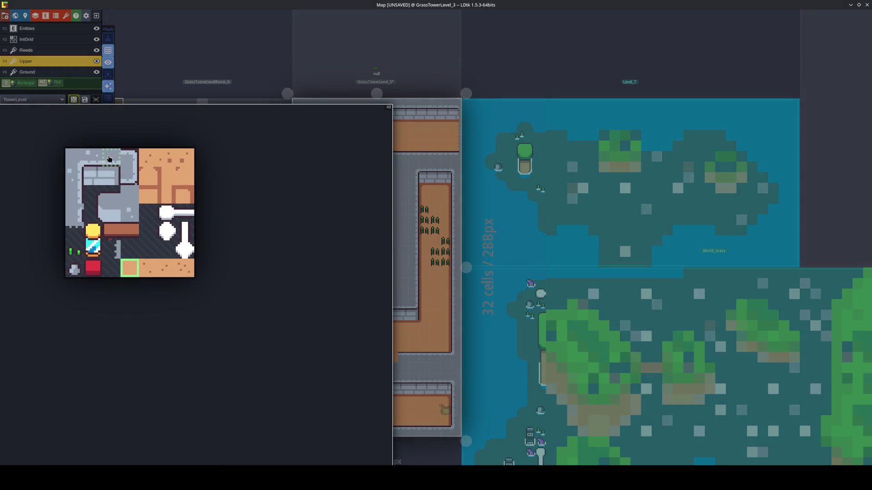
key("x")
key("x")
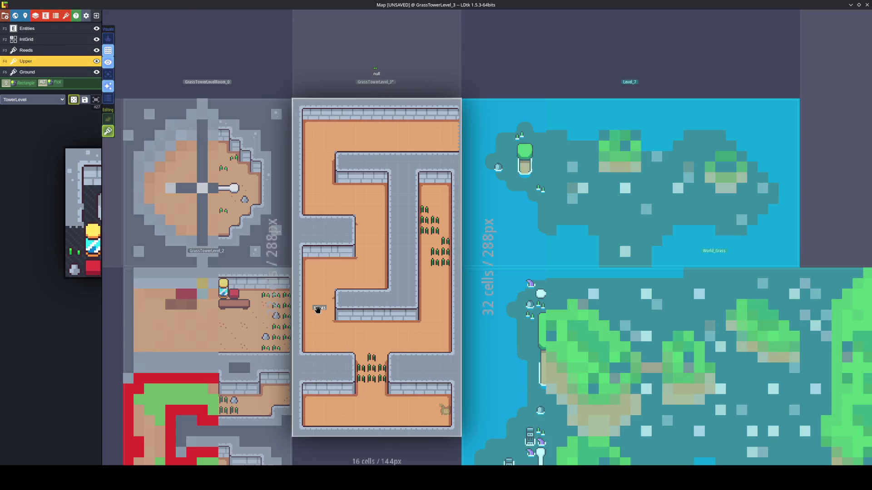
key("F5")
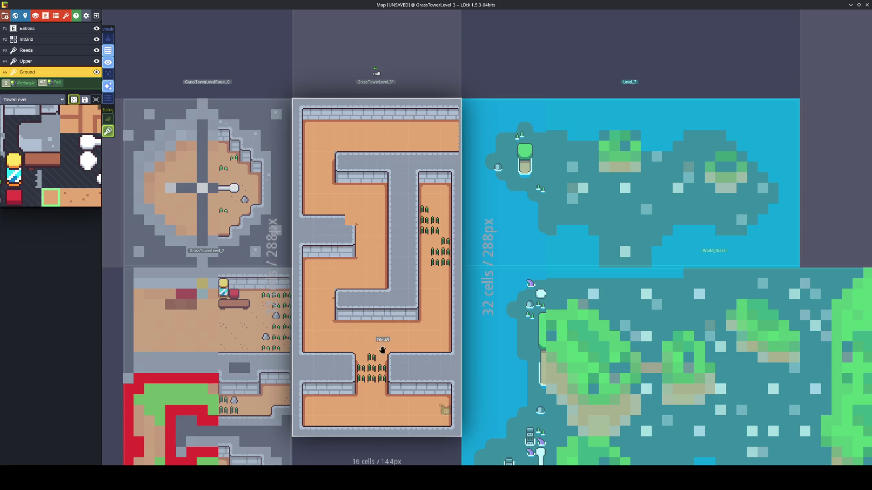
key("F4")
key("x")
key("x")
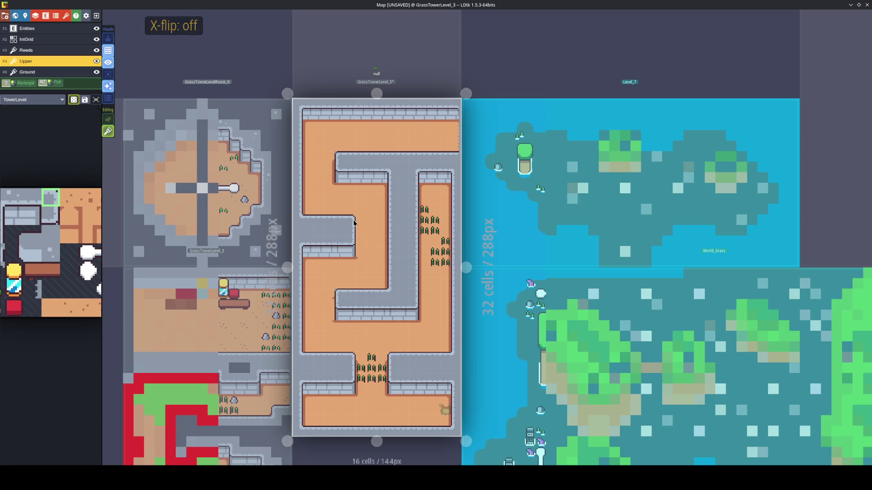
Paint floor tiles at two corridor corners and a mirrored wall-corner tile on Upper, then save
key("F5")
left_click(340, 292)
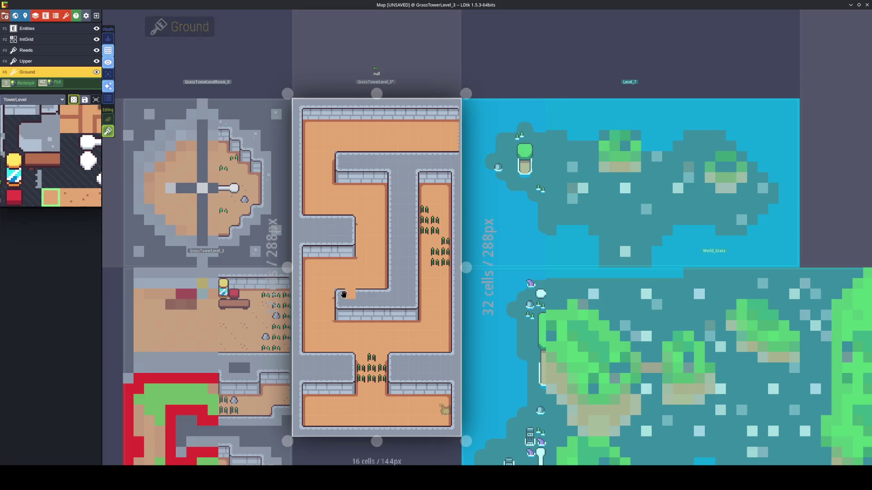
left_click(341, 158)
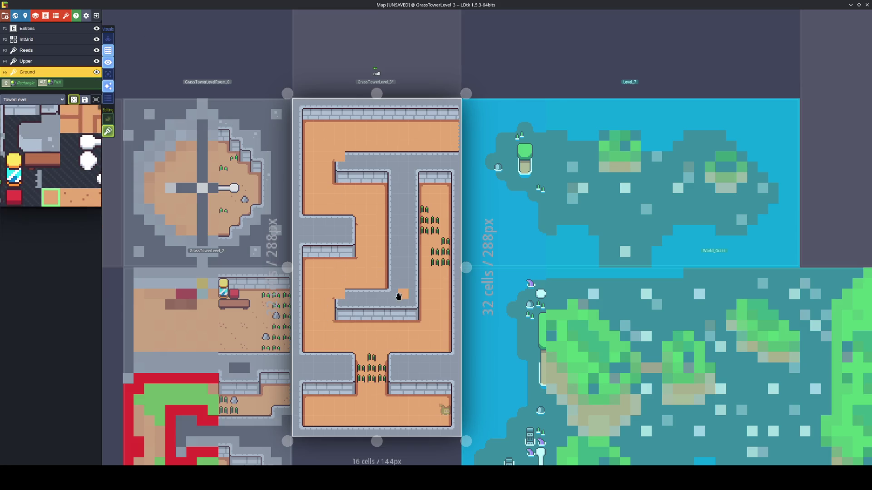
key("F4")
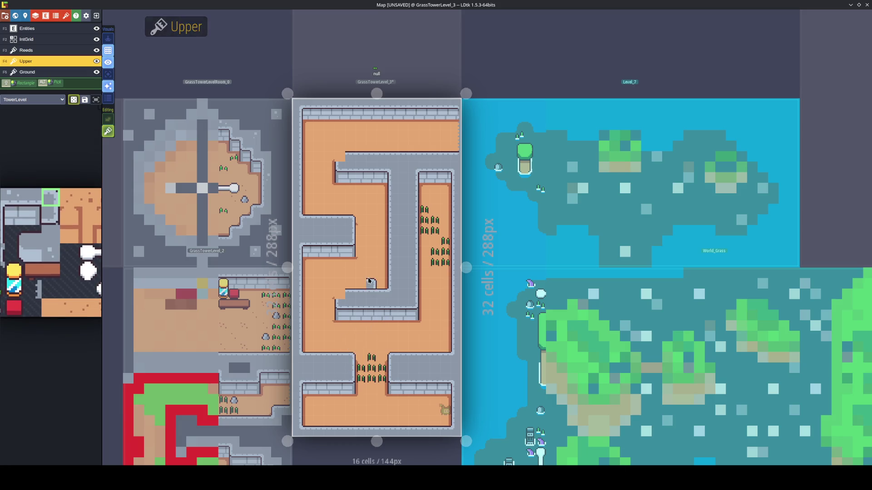
key("x")
left_click(340, 164)
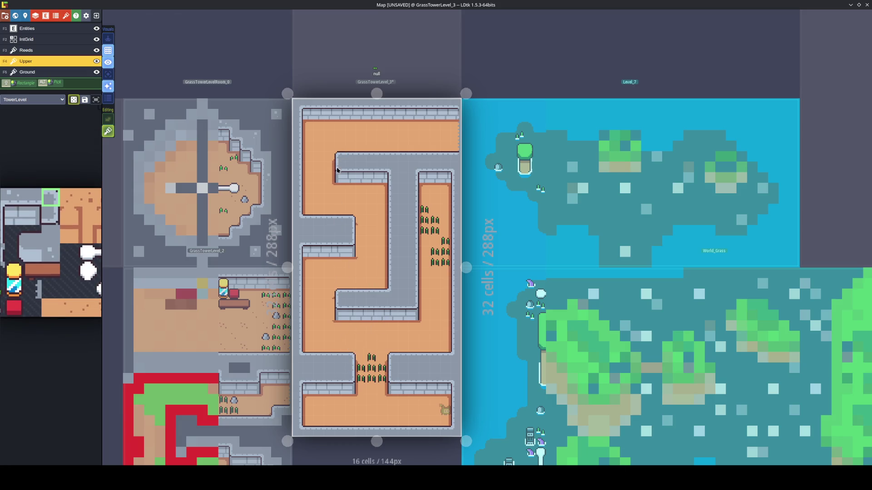
key("F5")
key("x")
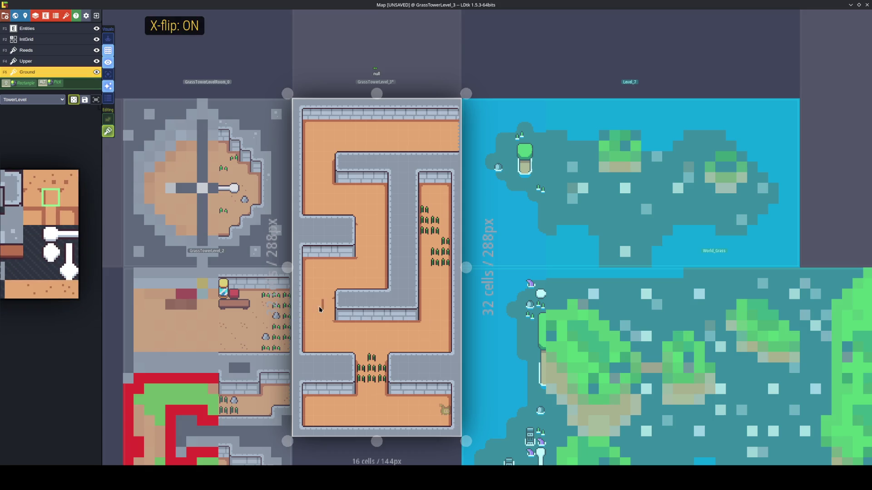
key("ctrl+s")
With stacking off, remove a stray grey wall tile from the floor and save
key("s")
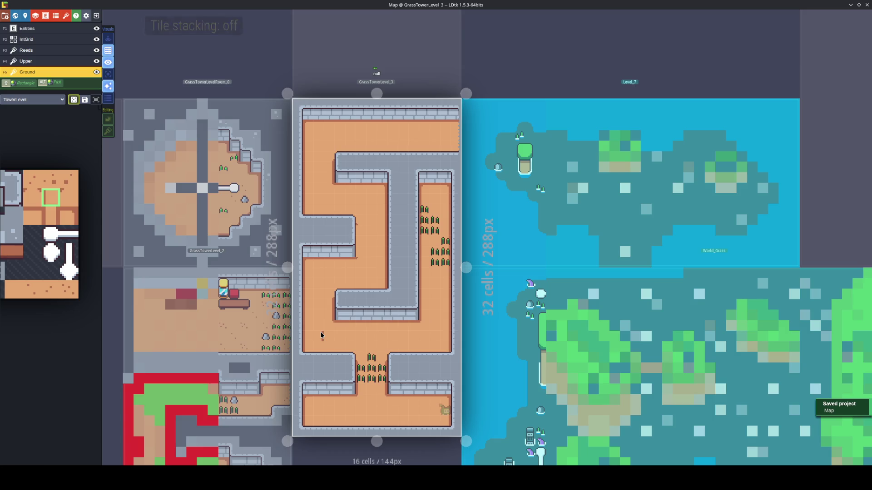
left_click_drag(323, 314, 325, 306)
right_click(325, 310)
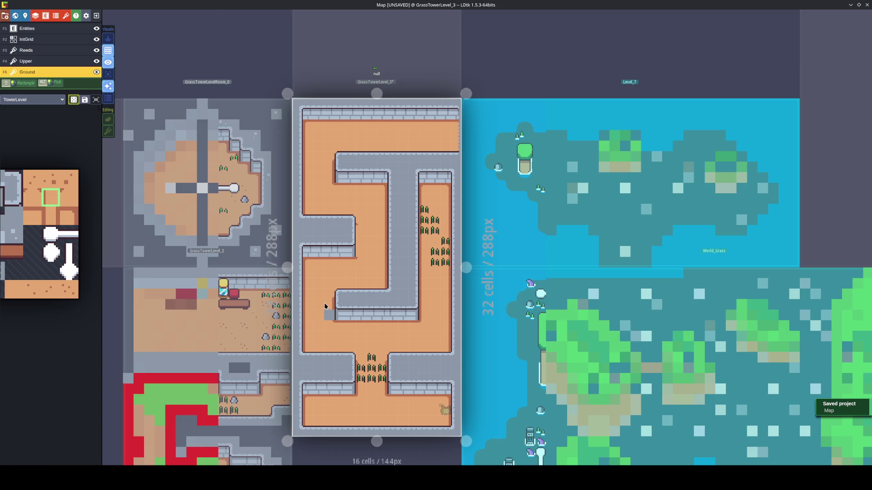
key("ctrl+s")
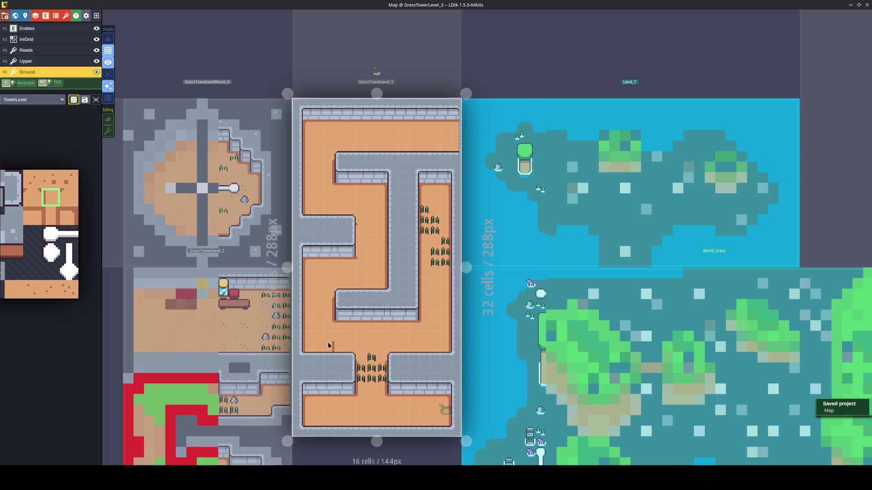
Paint reeds at the corridor bottom, the lower corridor, and along the left corridor
left_click(372, 378, "alt")
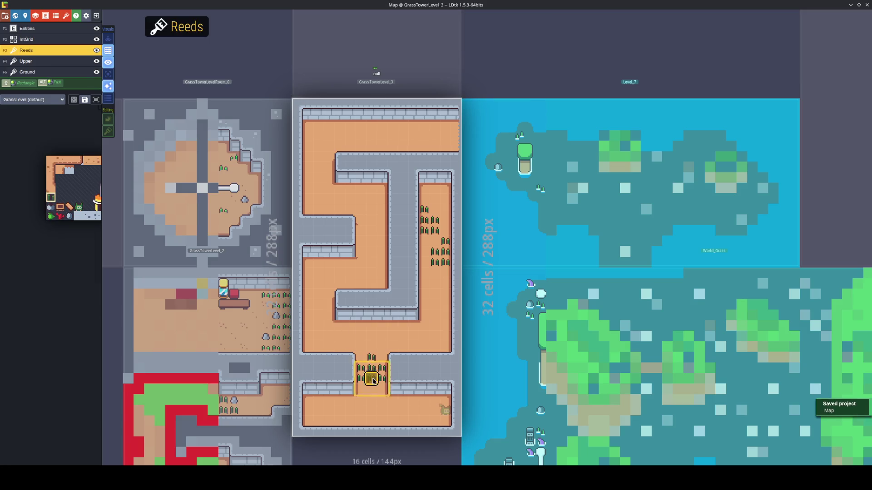
left_click(374, 390)
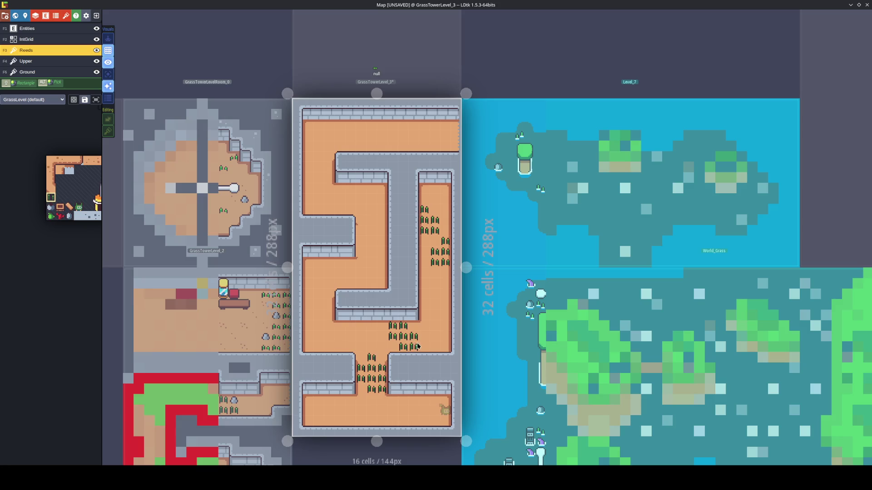
left_click(330, 335)
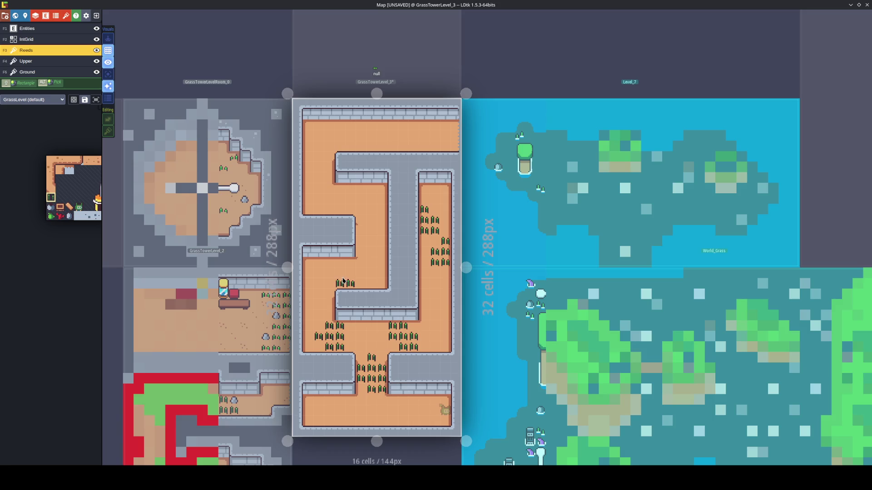
key("F5")
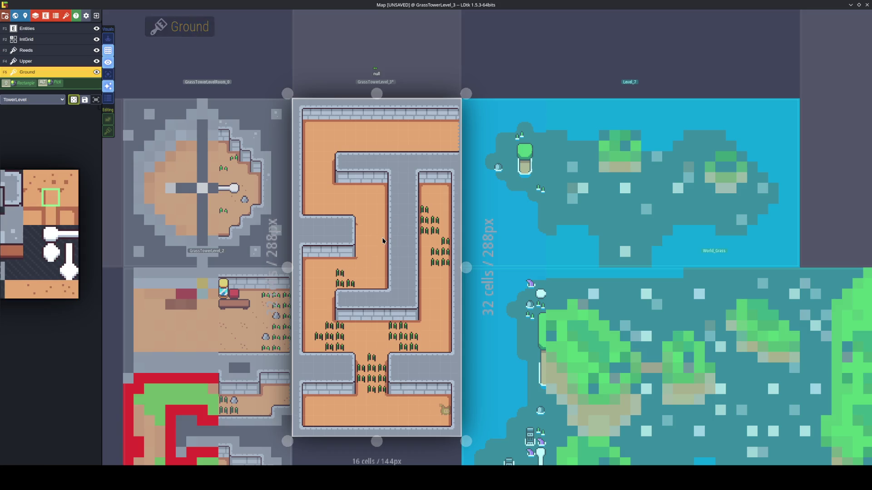
key("x")
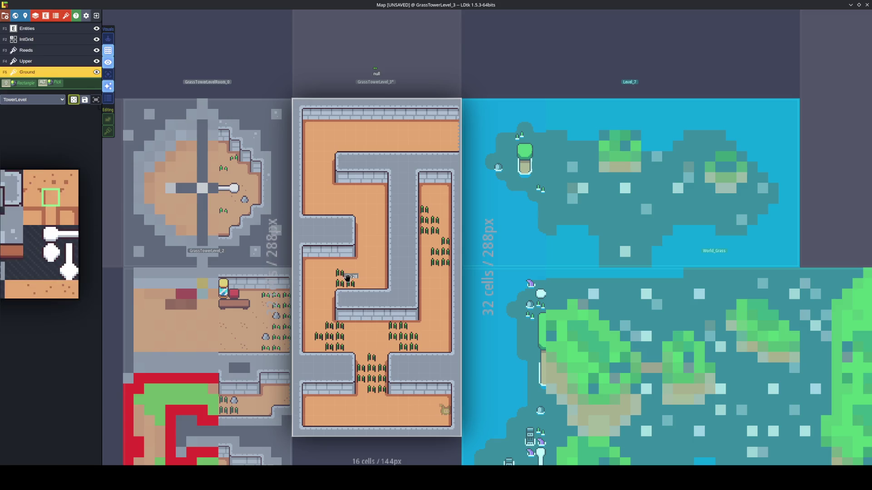
key("F3")
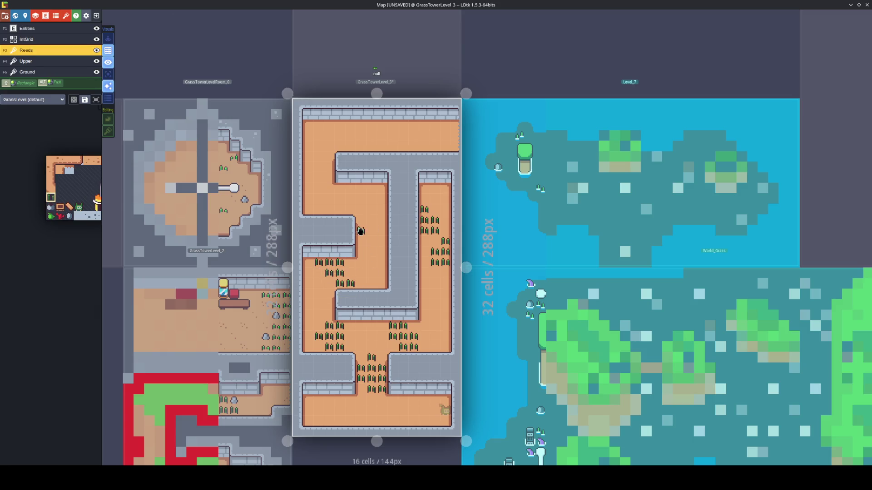
mouse_move(366, 217)
left_mouse_down()
mouse_move(370, 211)
mouse_move(376, 222)
mouse_move(381, 199)
left_mouse_up()
left_click(326, 174)
left_click_drag(328, 168, 318, 177)
left_click(338, 189)
left_click(329, 208)
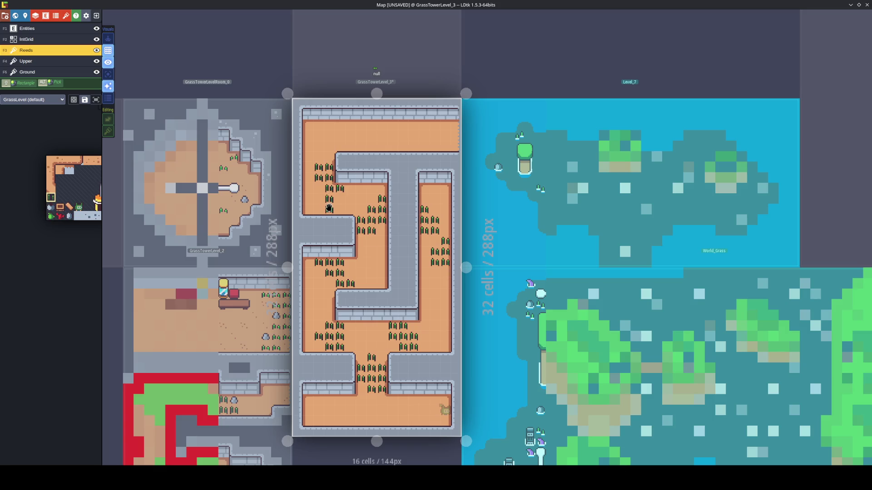
Add reeds across the top corridor, its top-left corner, the right-hand and middle corridors
mouse_move(373, 135)
left_mouse_down()
mouse_move(383, 145)
mouse_move(370, 130)
mouse_move(360, 135)
mouse_move(393, 145)
mouse_move(439, 126)
mouse_move(413, 128)
left_mouse_up()
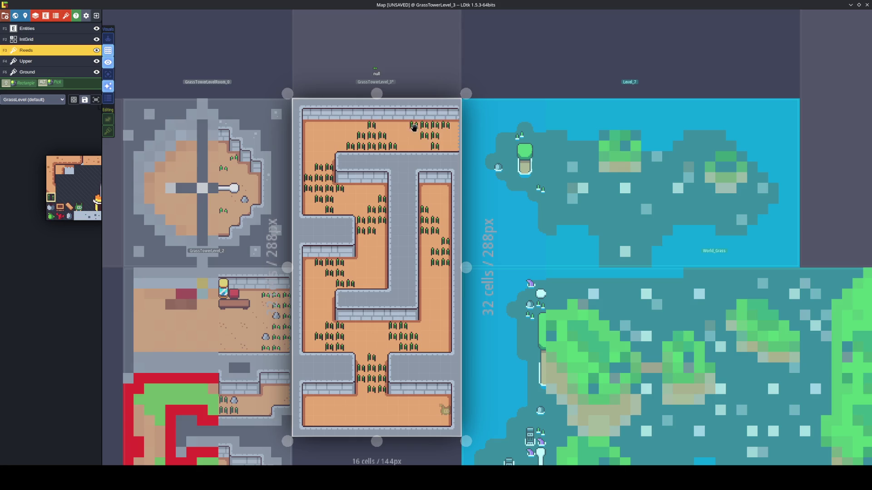
left_click(316, 126)
left_click(308, 134)
left_click_drag(438, 319, 440, 319)
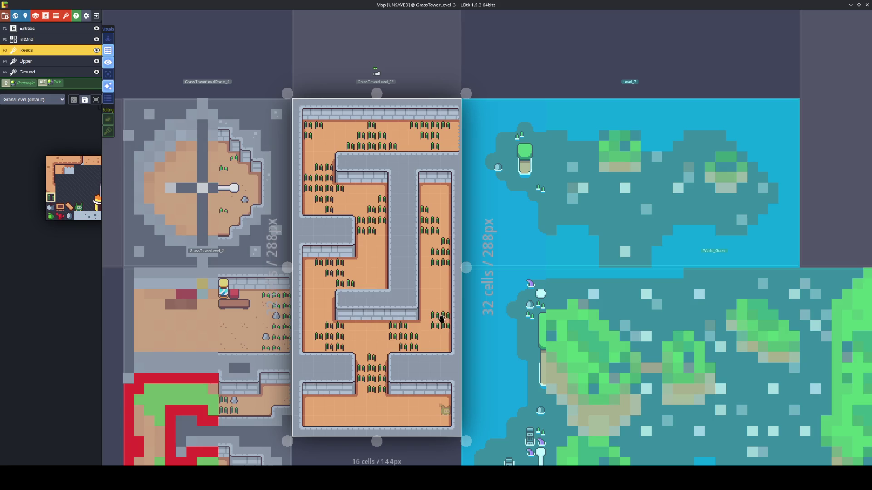
left_click(381, 282)
left_click(381, 263)
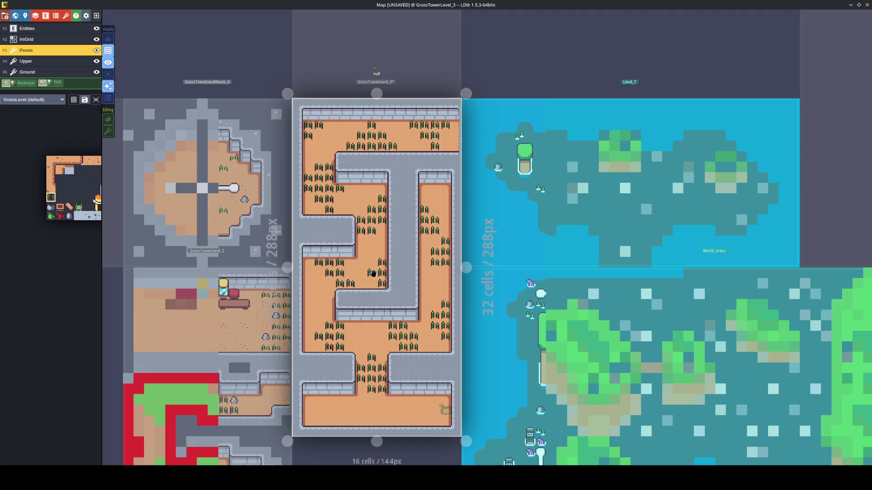
left_click(351, 263)
Scatter reeds across the bottom room, including its right side, and save
left_click(408, 401)
left_click(348, 401)
left_click(340, 420)
left_click(360, 411)
left_click(329, 400)
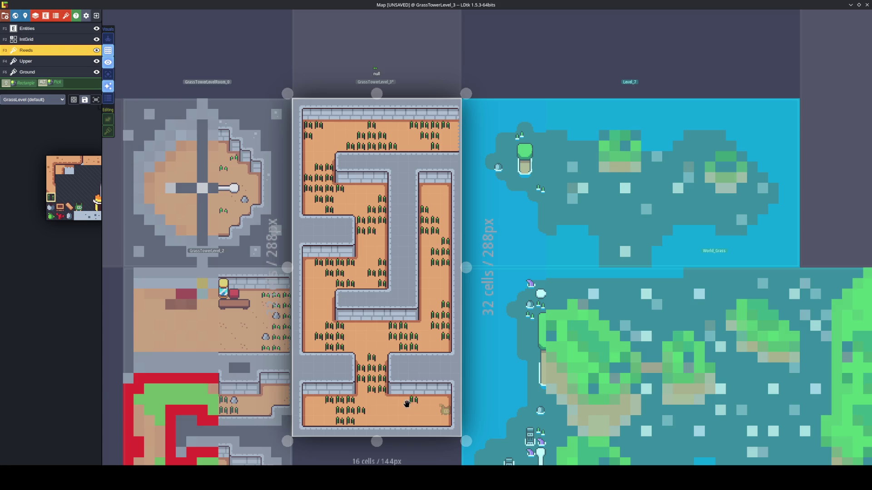
left_click_drag(422, 400, 421, 411)
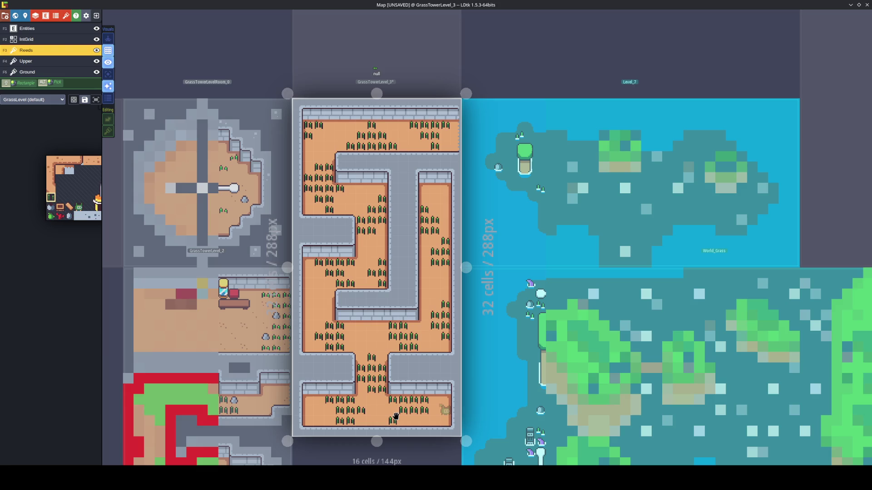
key("ctrl+s")
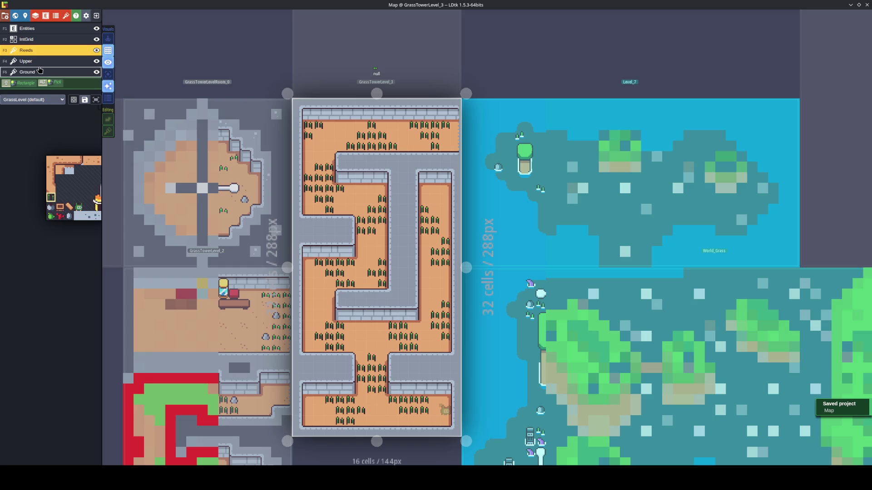
Paint random plain sand tiles on the Ground layer over reeds in the bottom room
left_click(55, 72)
mouse_move(69, 186)
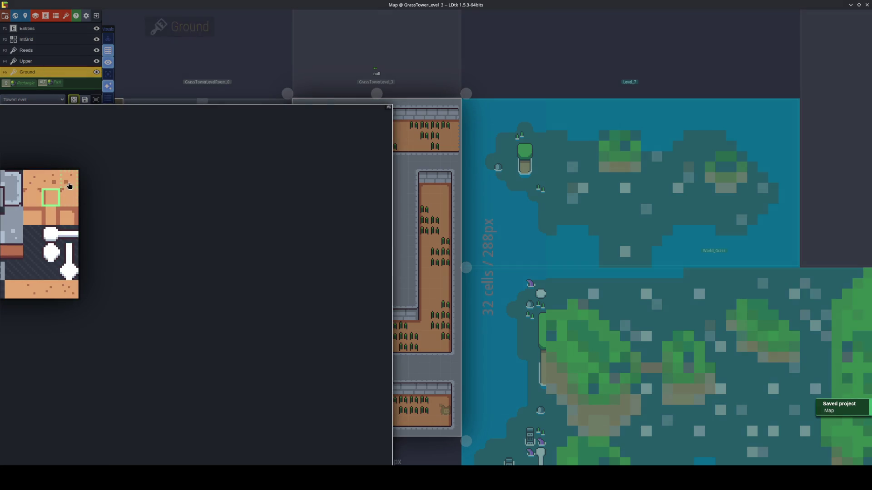
left_click_drag(34, 182, 73, 180)
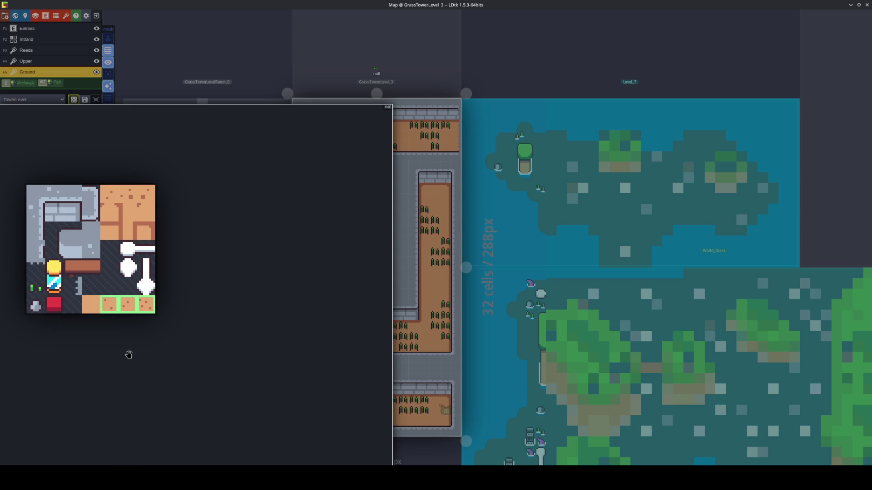
left_click_drag(146, 195, 109, 195)
key("r")
key("r")
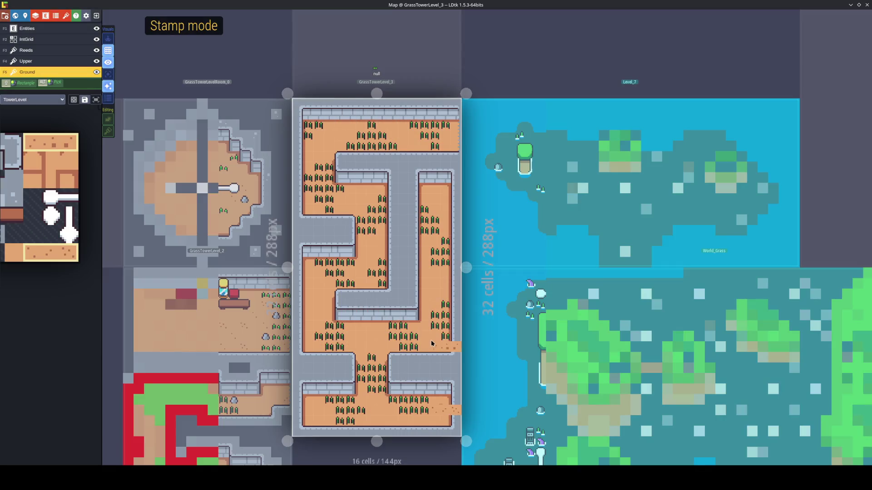
left_click(434, 342)
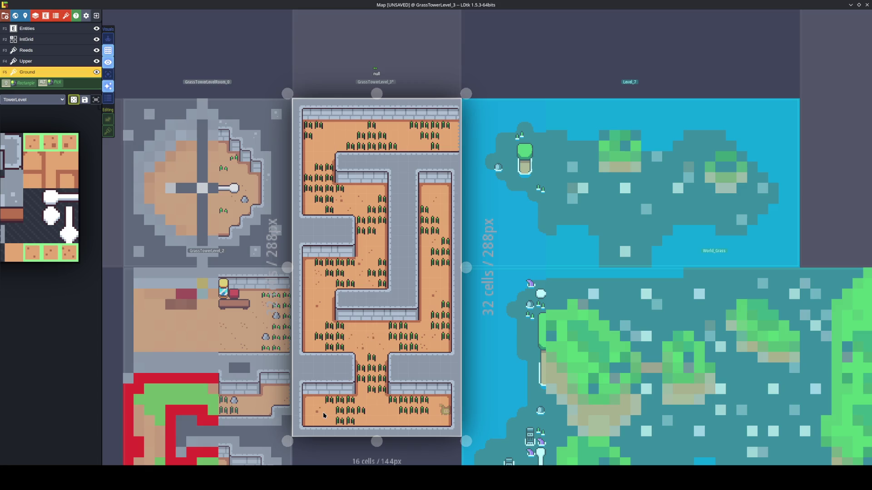
left_click(354, 414)
Select a single grey stone tile from the tileset
mouse_move(45, 204)
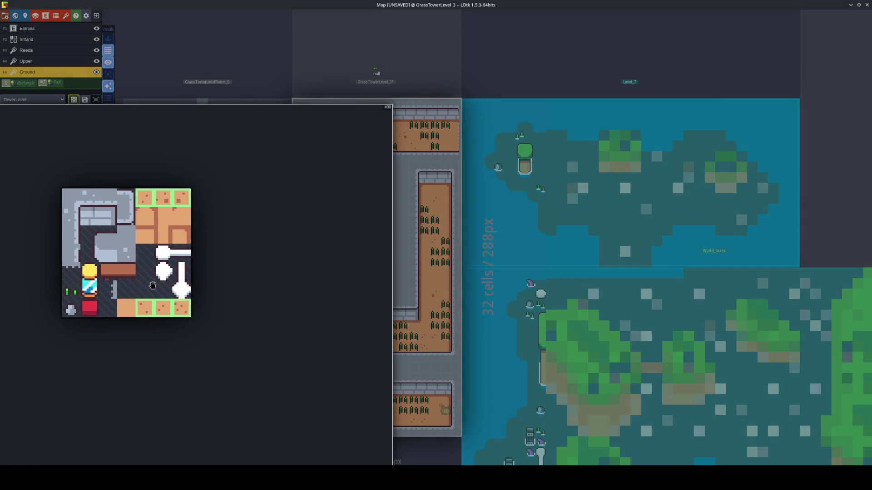
left_click(129, 254)
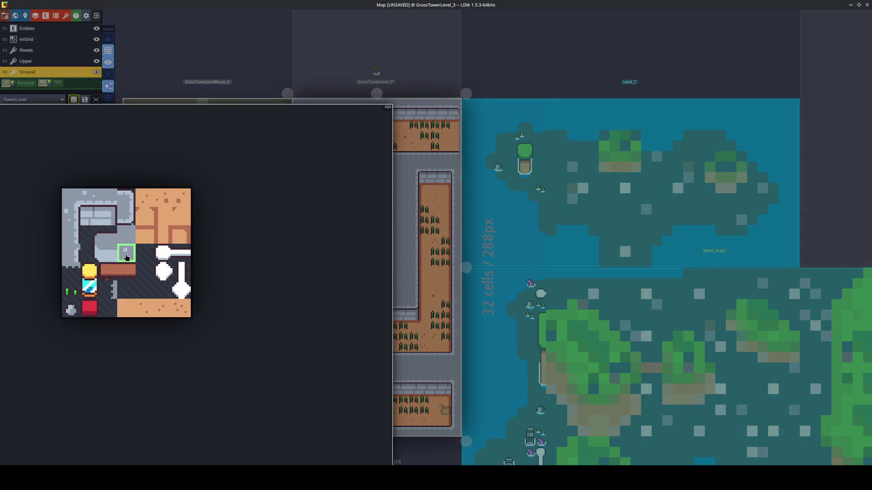
left_click(107, 267)
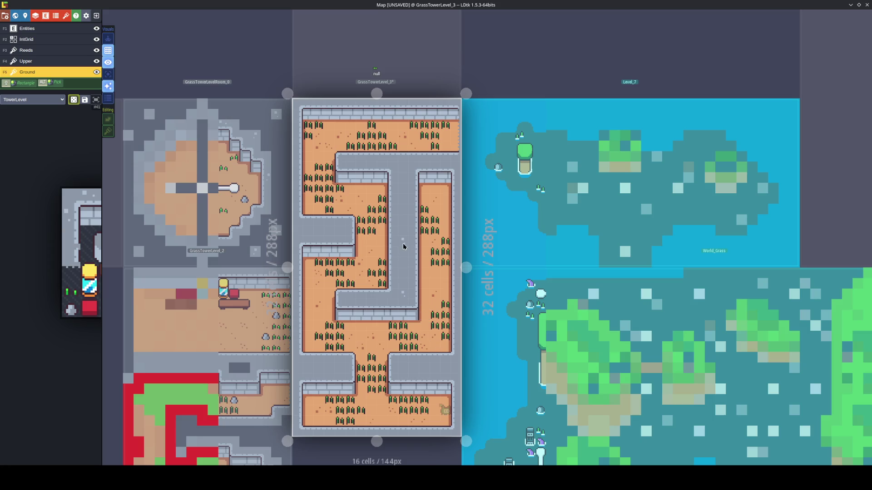
Try out X/Y flip orientations for the stone tile, leave mirroring off, and save
key("x")
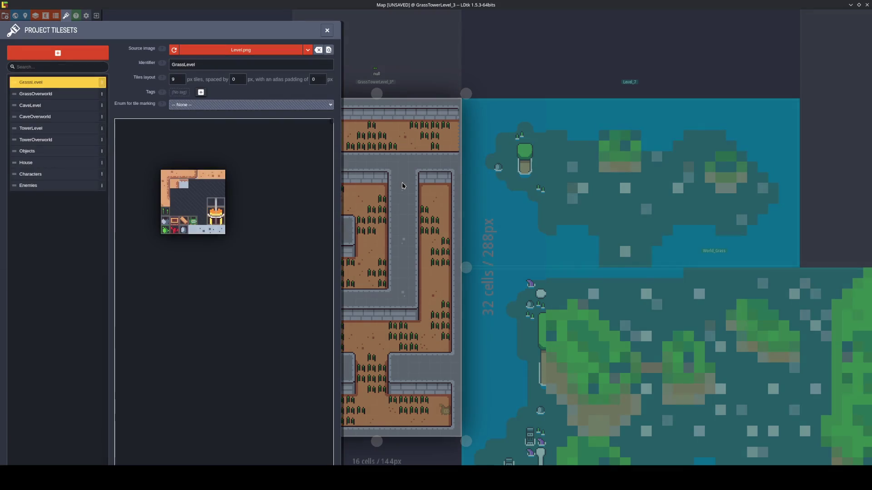
key("y")
key("y")
key("y")
key("x")
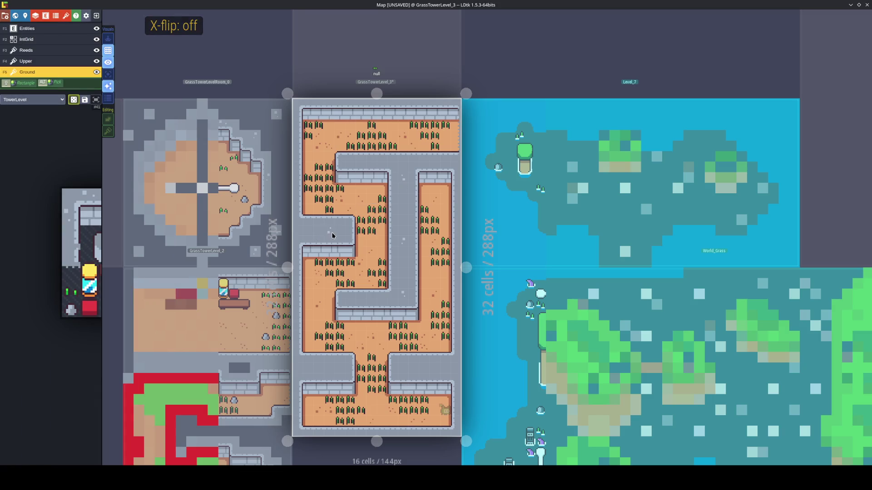
key("x")
key("y")
key("x")
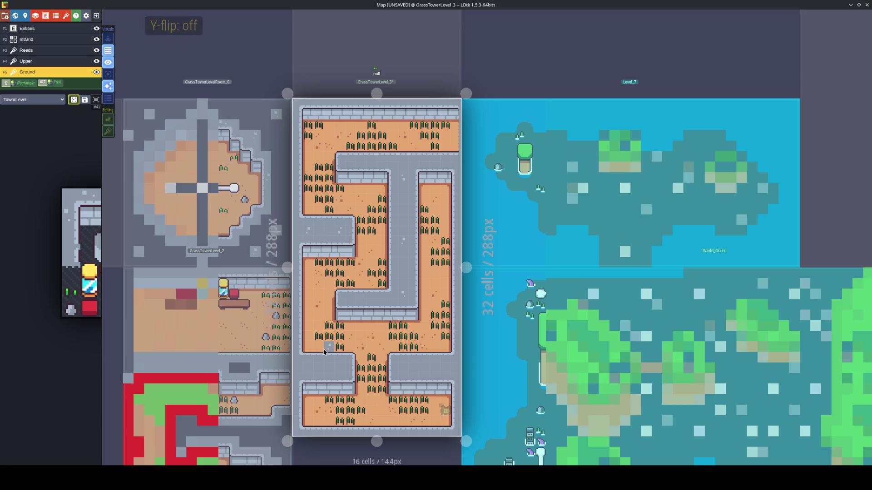
key("x")
key("y")
key("x")
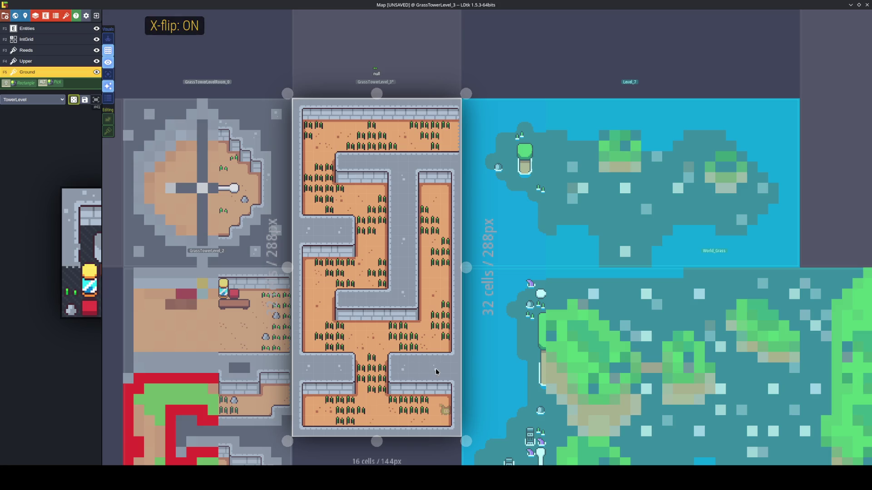
key("x")
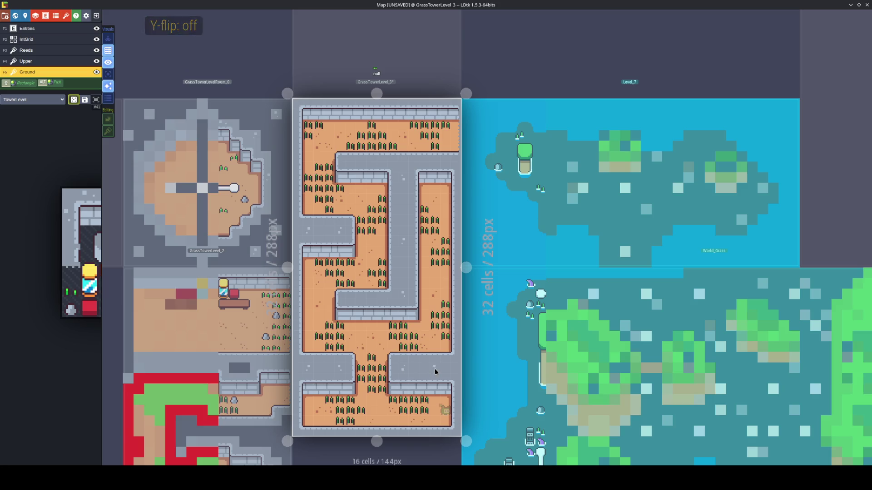
key("ctrl+s")
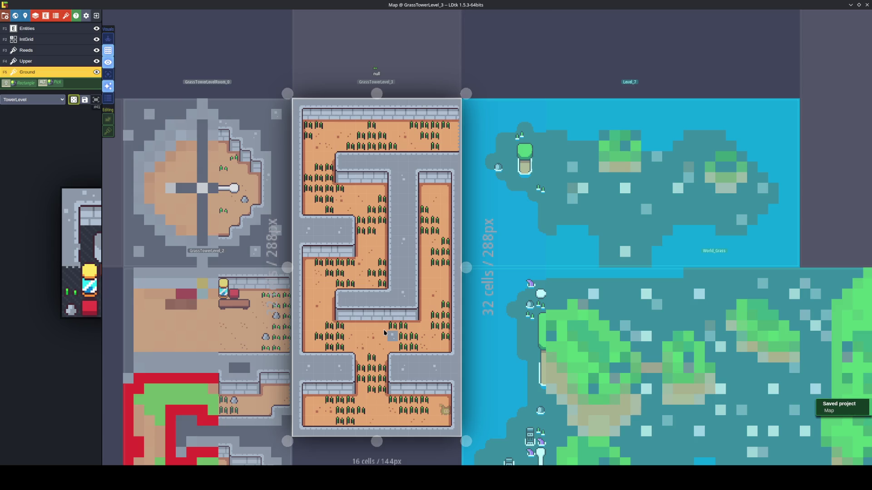
Paint a single stone tile into the grey corridor, with horizontal mirroring turned back on
left_click(370, 298, "alt")
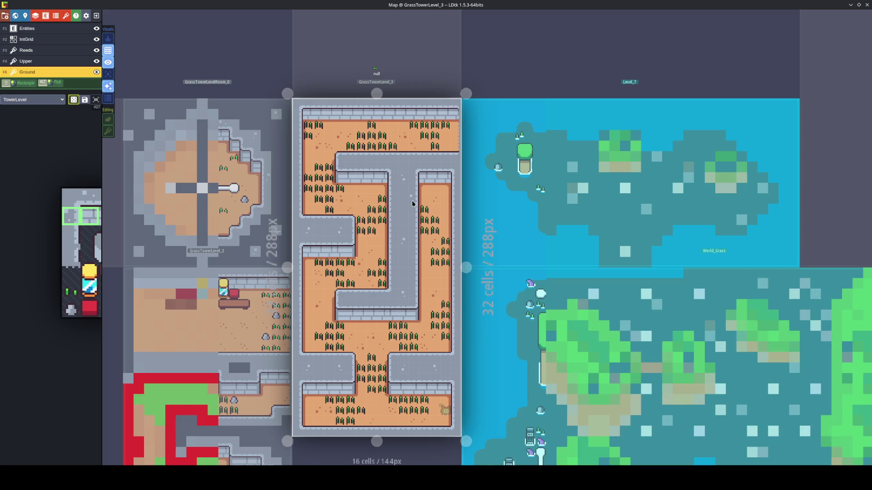
left_click(414, 201, "alt")
left_click(417, 198)
key("x")
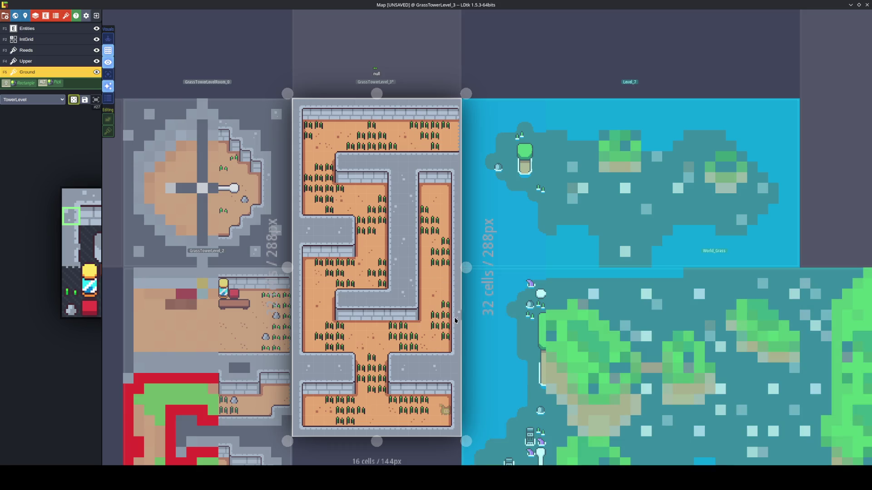
key("x")
key("x")
key("x")
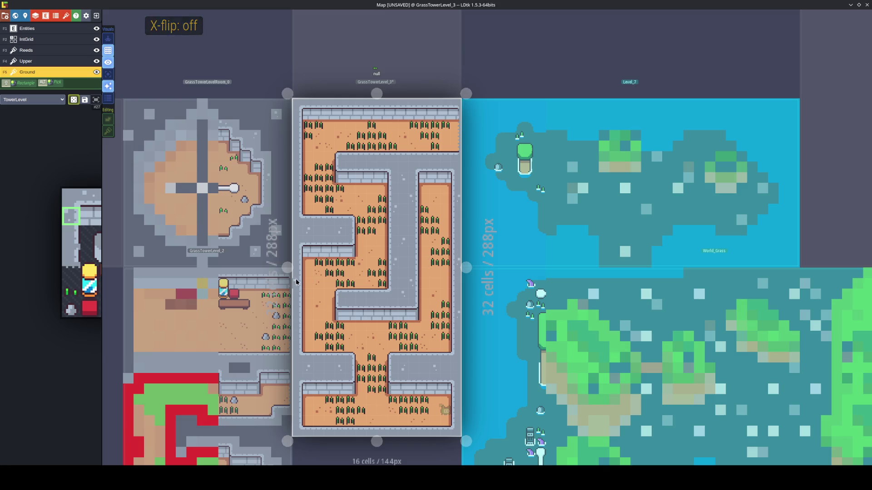
Pick a Ground tile and flip it vertically and mirror it horizontally
mouse_move(39, 246)
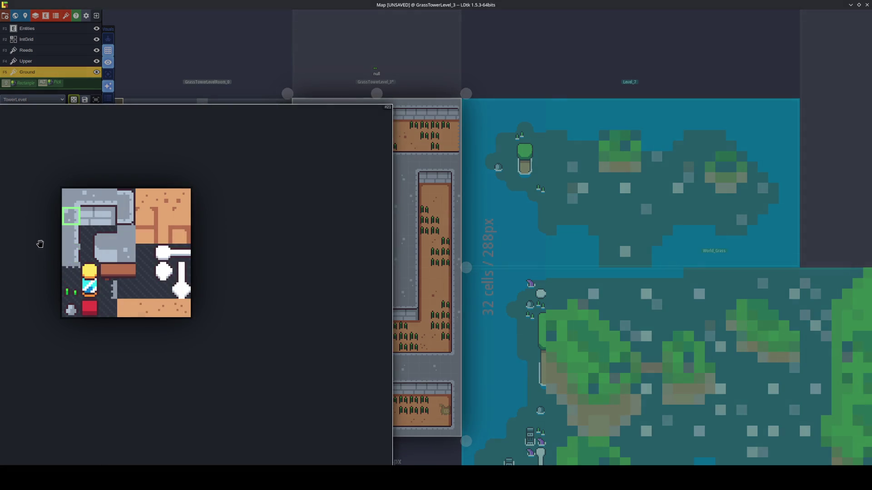
left_click(94, 201)
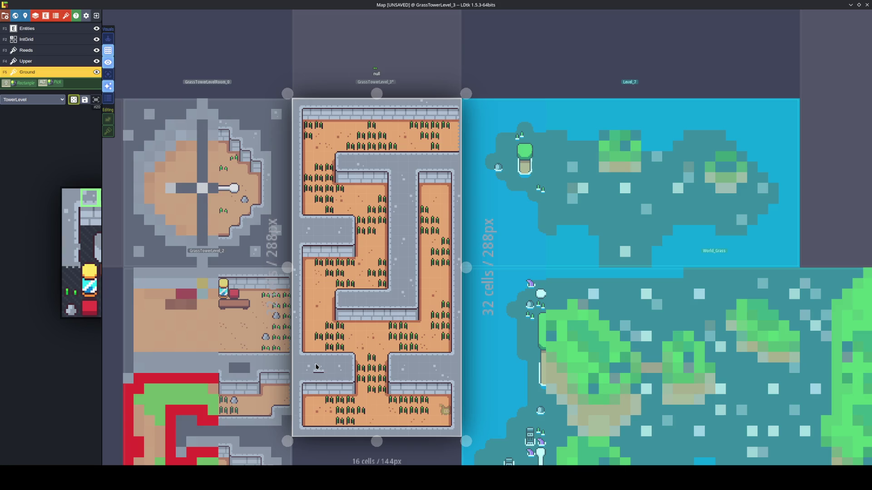
key("t")
key("Escape")
key("y")
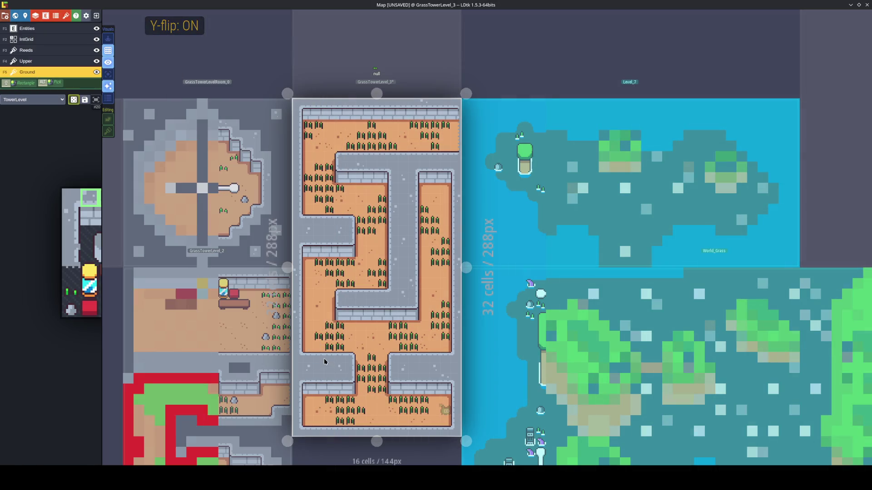
key("x")
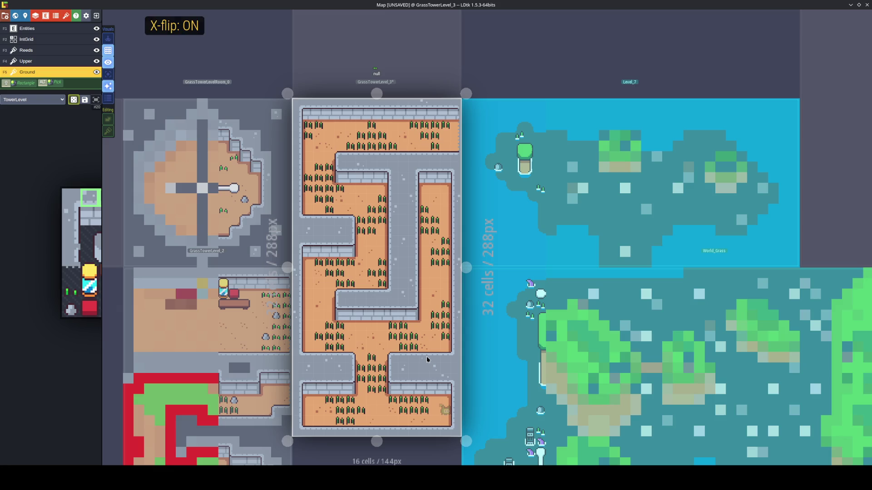
Select a single stone tile, mirrored horizontally with no vertical flip
mouse_move(59, 271)
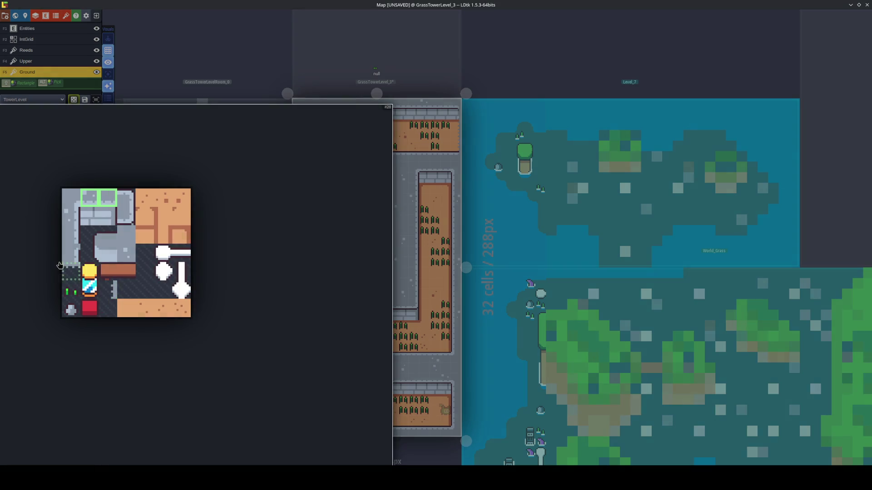
left_click(88, 202)
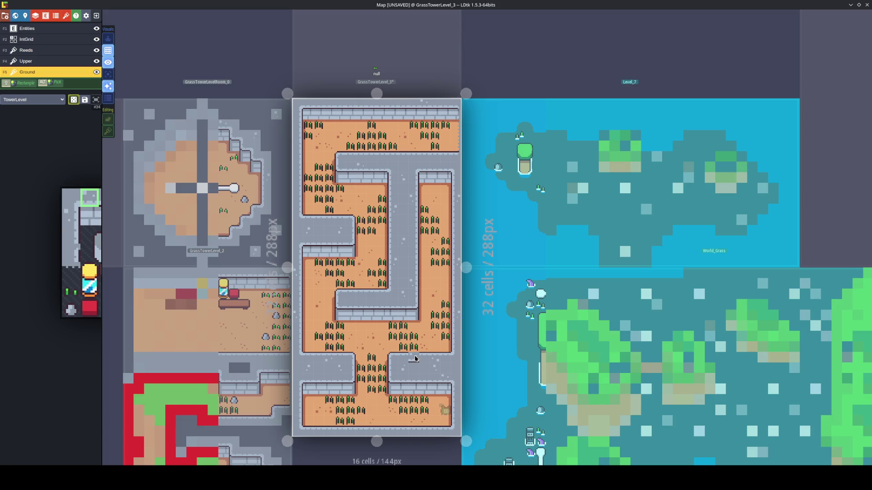
key("x")
key("y")
key("x")
key("x")
key("y")
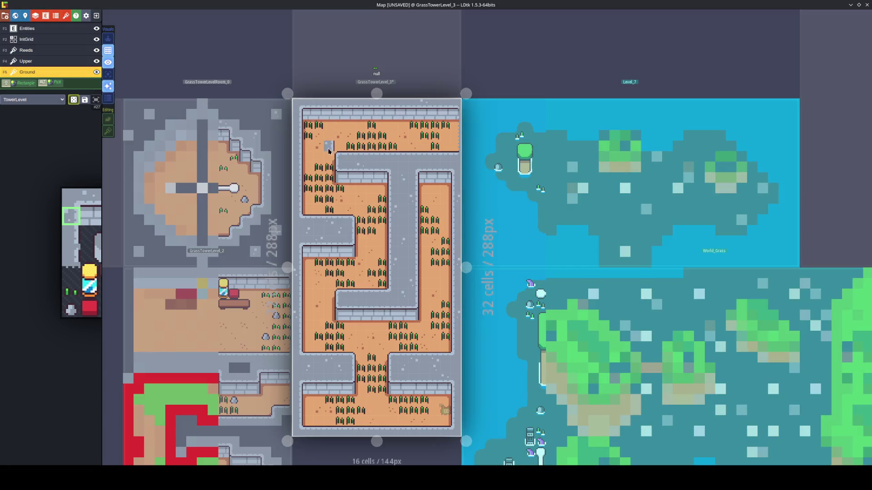
Pick grey stone tiles to paint, flipped vertically and mirrored horizontally
left_click(301, 132, "alt")
key("space")
left_click(334, 366)
key("y")
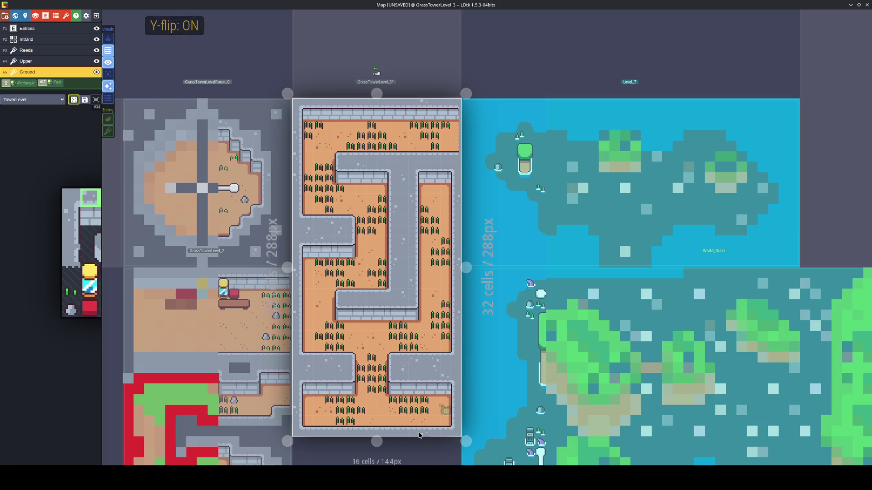
key("x")
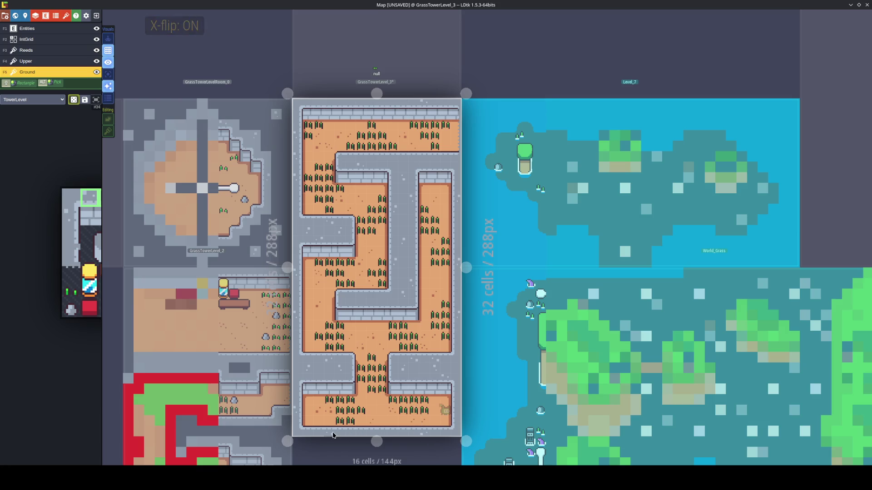
key("space")
Pick a single tile with only horizontal mirroring and save the project
left_click(88, 196)
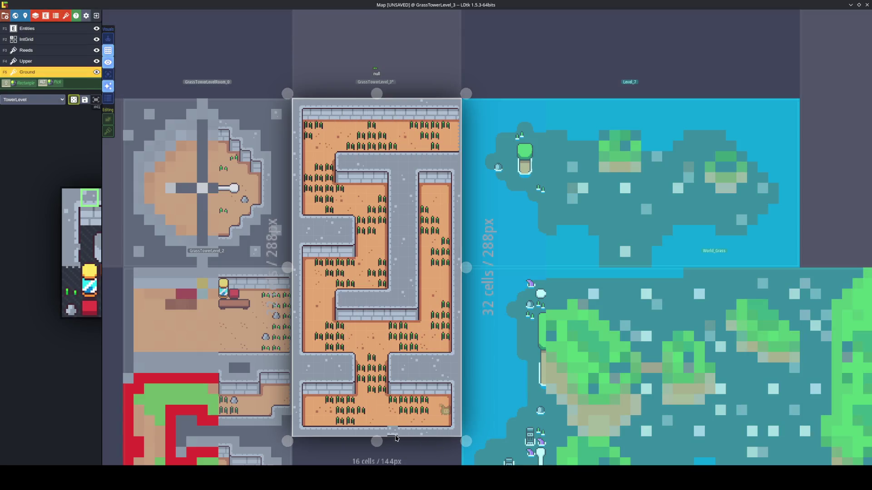
key("t")
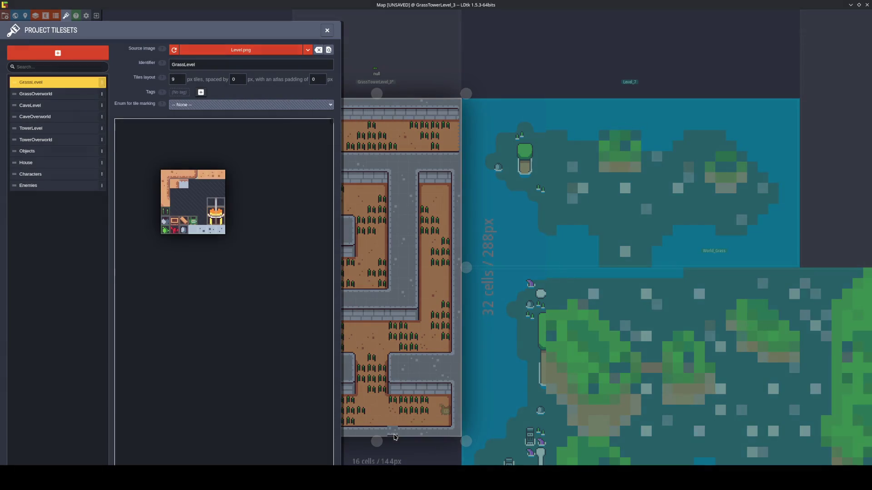
key("t")
key("y")
key("x")
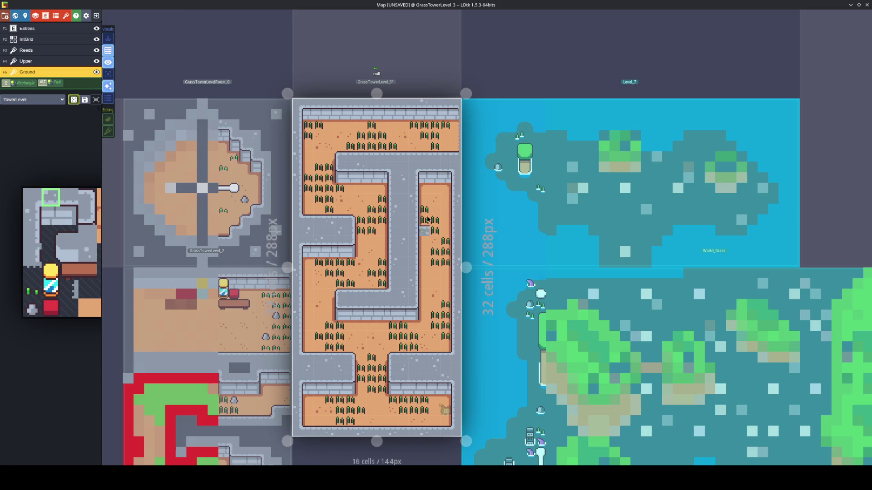
key("x")
key("y")
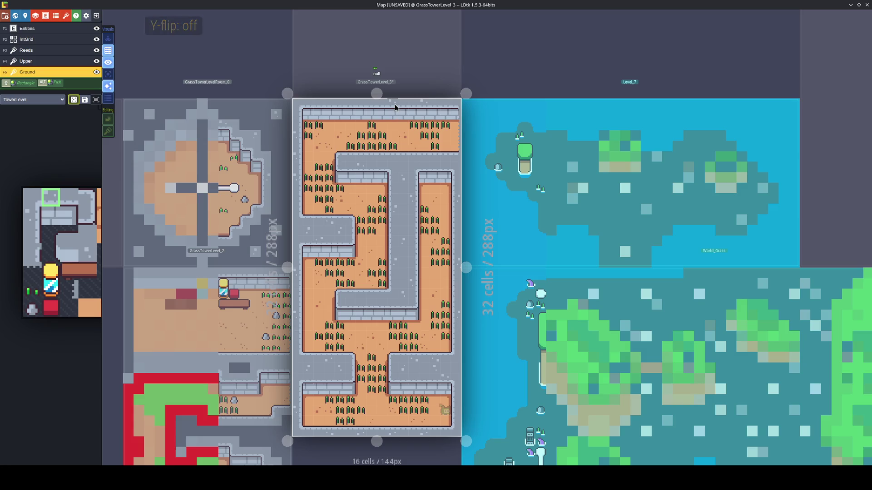
key("x")
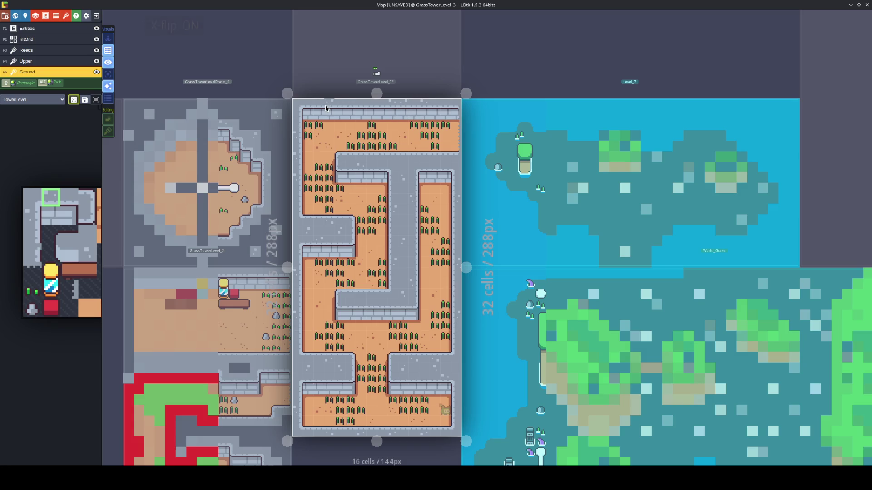
key("ctrl+s")
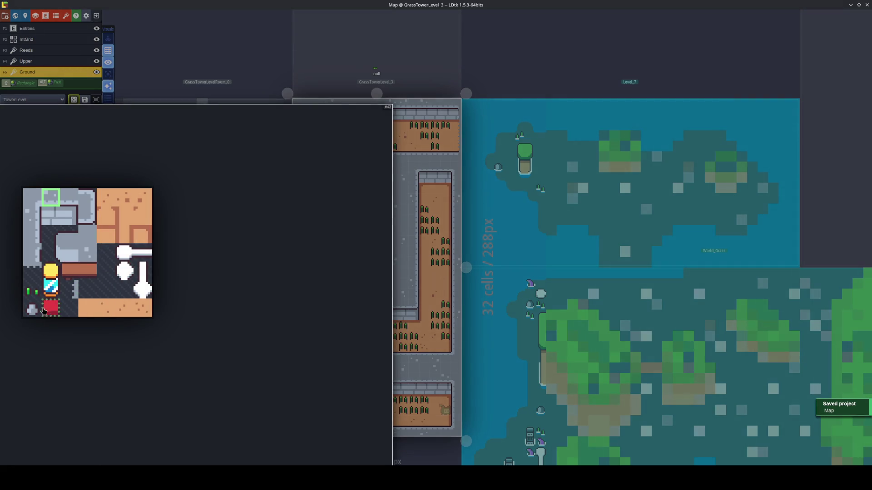
left_click(31, 310)
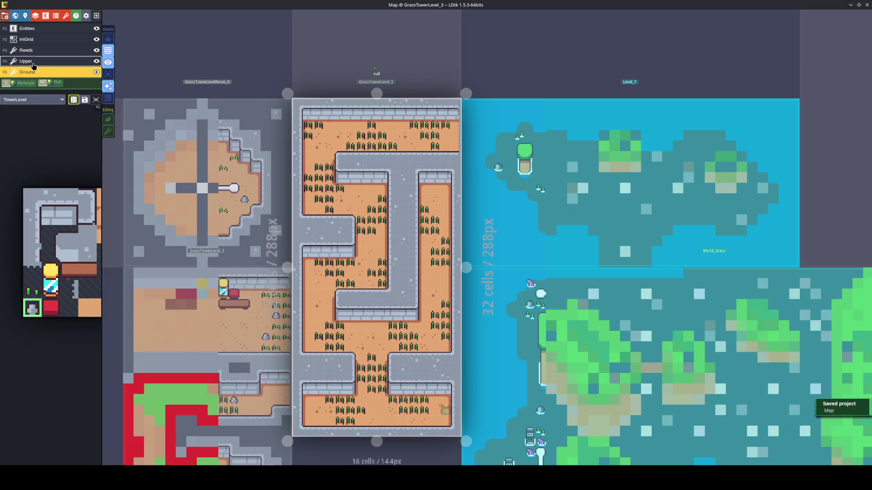
Place five grey rocks on the Upper layer across the sand rooms and corridors, then save
left_click(26, 61)
scroll(422, 329, "up", 3)
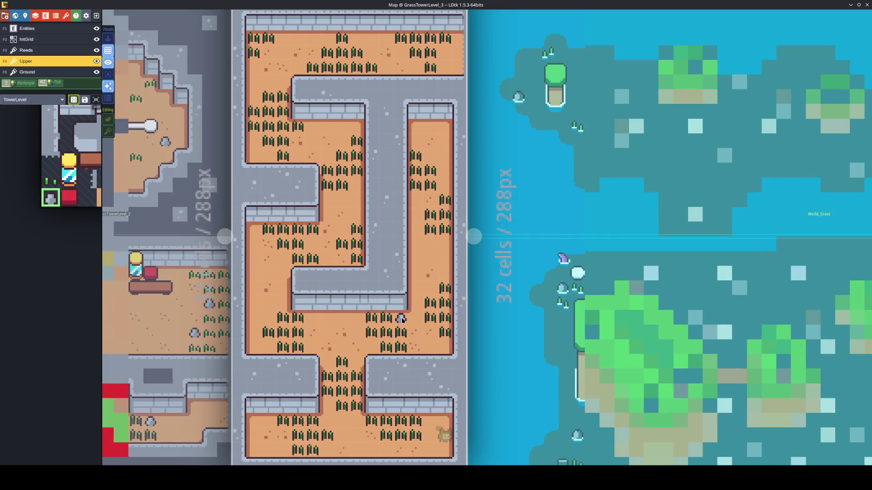
left_click(284, 288)
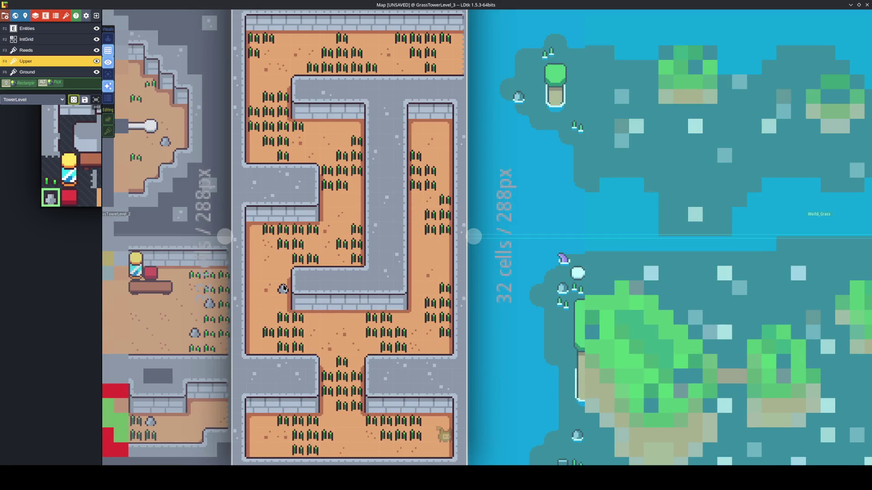
left_click(317, 127)
left_click(441, 129)
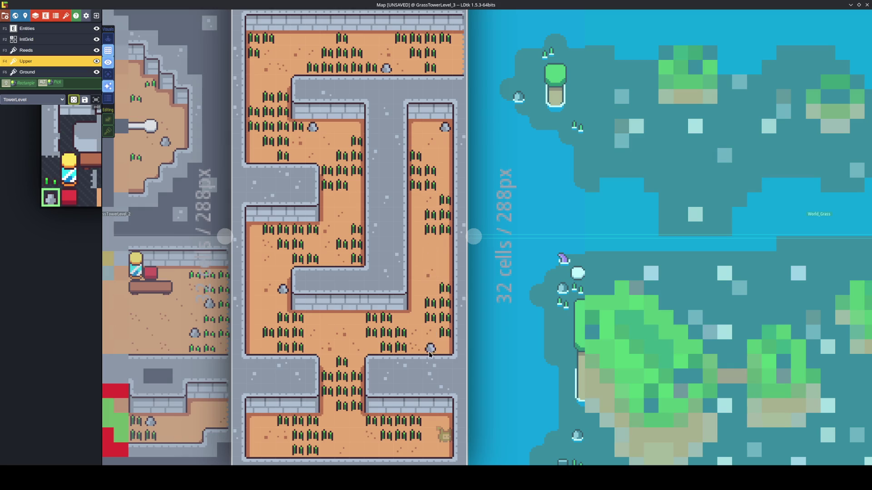
left_click(327, 421)
left_click(300, 41)
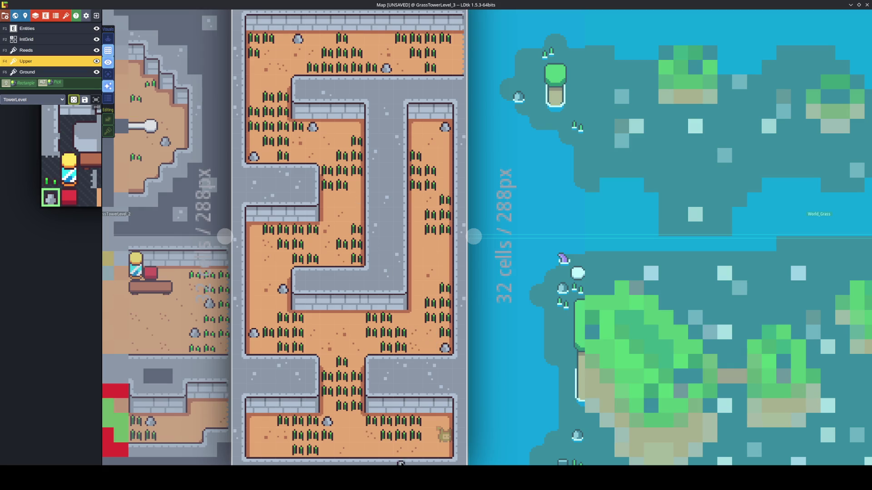
key("ctrl+s")
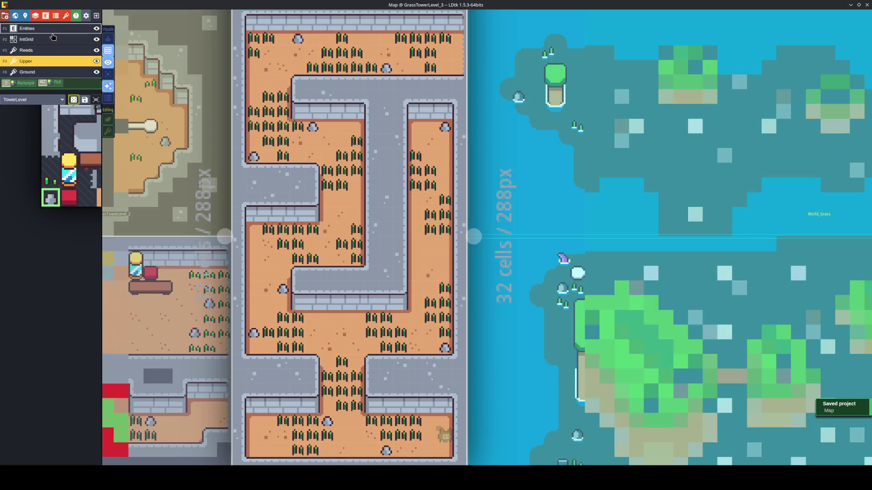
left_click(26, 39)
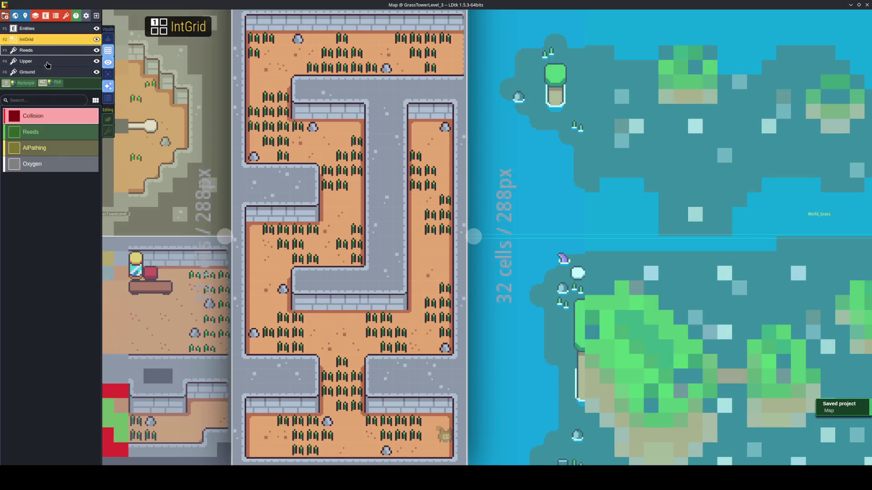
Paint Reeds over the tufts in the lower, central, right-corridor, upper-left and top rooms
mouse_move(415, 432)
left_mouse_down()
mouse_move(388, 420)
mouse_move(312, 436)
mouse_move(311, 451)
mouse_move(291, 424)
mouse_move(343, 405)
mouse_move(327, 391)
mouse_move(342, 384)
mouse_move(344, 363)
mouse_move(342, 390)
mouse_move(359, 389)
mouse_move(387, 331)
mouse_move(404, 346)
mouse_move(371, 332)
mouse_move(430, 333)
mouse_move(443, 319)
mouse_move(430, 304)
mouse_move(443, 290)
left_mouse_up()
mouse_move(300, 348)
left_mouse_down()
mouse_move(292, 325)
mouse_move(282, 344)
mouse_move(267, 331)
mouse_move(308, 274)
mouse_move(298, 255)
mouse_move(313, 228)
mouse_move(283, 244)
mouse_move(267, 228)
left_mouse_up()
left_click_drag(356, 233, 337, 243)
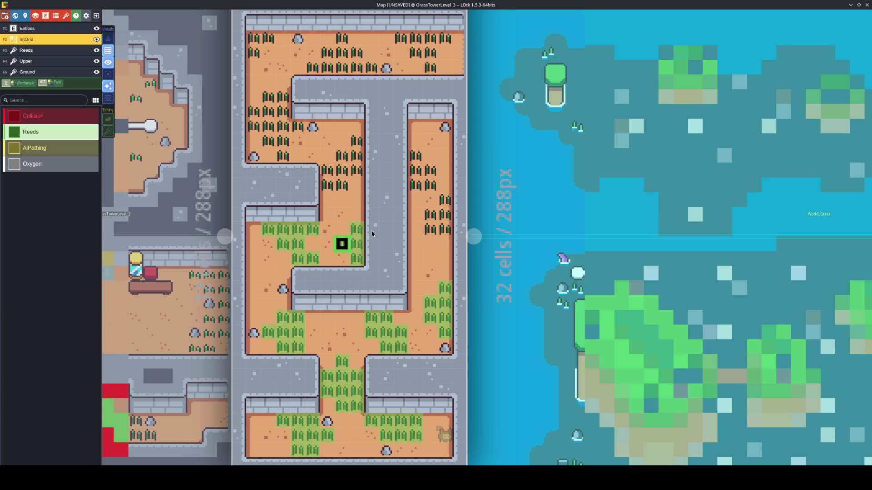
mouse_move(430, 214)
left_mouse_down()
mouse_move(443, 227)
mouse_move(445, 201)
mouse_move(415, 175)
mouse_move(415, 153)
left_mouse_up()
mouse_move(355, 154)
left_mouse_down()
mouse_move(357, 171)
mouse_move(326, 180)
left_mouse_up()
mouse_move(283, 155)
left_mouse_down()
mouse_move(300, 126)
mouse_move(270, 139)
mouse_move(253, 112)
mouse_move(280, 109)
mouse_move(268, 94)
mouse_move(285, 93)
mouse_move(262, 206)
left_mouse_up()
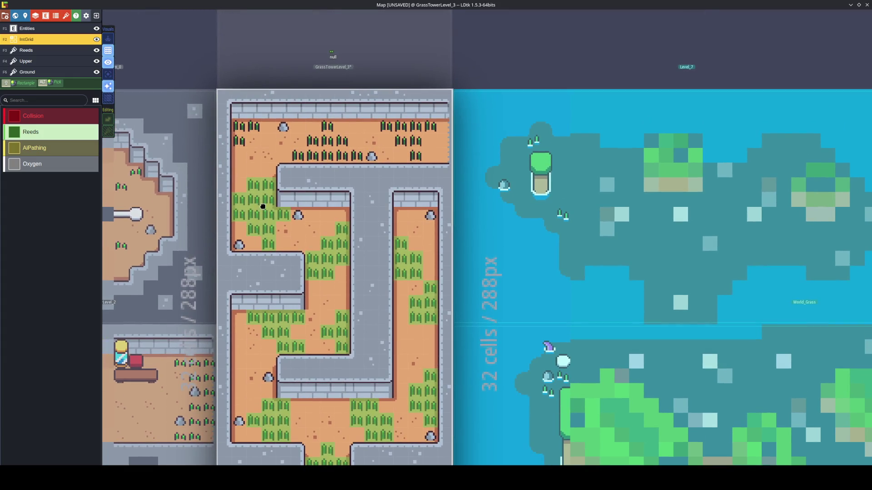
mouse_move(342, 169)
left_mouse_down()
mouse_move(342, 142)
mouse_move(340, 157)
mouse_move(325, 140)
mouse_move(325, 156)
mouse_move(310, 156)
mouse_move(261, 125)
mouse_move(236, 141)
left_mouse_up()
mouse_move(401, 126)
left_mouse_down()
mouse_move(385, 127)
mouse_move(415, 156)
mouse_move(415, 127)
mouse_move(430, 127)
mouse_move(415, 140)
left_mouse_up()
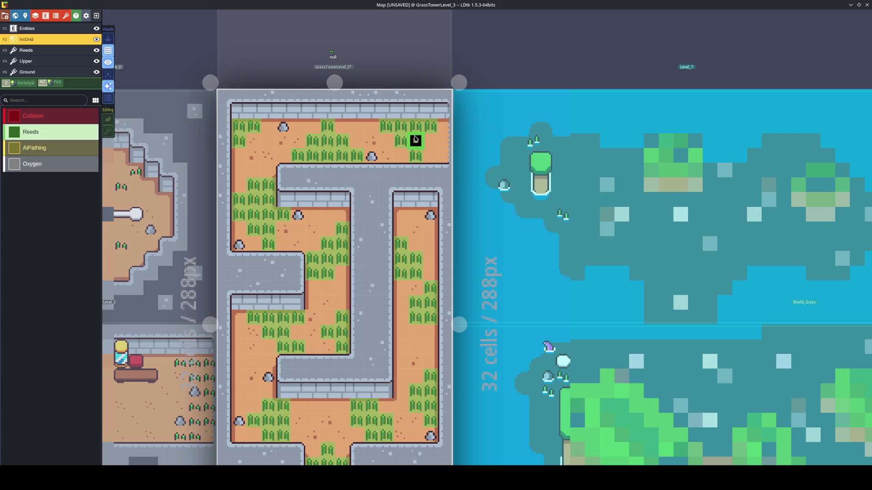
Cover the upper, lower, bottom and right corridor walls with Collision
key("1")
mouse_move(445, 170)
left_mouse_down()
mouse_move(280, 170)
mouse_move(340, 185)
mouse_move(282, 185)
mouse_move(353, 197)
left_mouse_up()
left_click_drag(350, 326, 355, 363)
mouse_move(355, 362)
left_mouse_down()
mouse_move(289, 362)
mouse_move(282, 390)
mouse_move(388, 392)
left_mouse_up()
left_click_drag(387, 390, 385, 198)
mouse_move(385, 199)
left_mouse_down()
mouse_move(427, 200)
mouse_move(431, 214)
mouse_move(432, 452)
left_mouse_up()
left_click_drag(420, 451, 362, 451)
Cover the remaining wall rows, the left edge and the top wall with Collision
scroll(362, 432, "down", 3)
mouse_move(370, 323)
left_mouse_down()
mouse_move(371, 362)
mouse_move(371, 345)
left_mouse_up()
left_click_drag(369, 356, 458, 355)
mouse_move(456, 352)
left_mouse_down()
mouse_move(455, 418)
mouse_move(247, 415)
mouse_move(236, 402)
mouse_move(237, 354)
left_mouse_up()
left_click_drag(237, 357, 311, 356)
mouse_move(311, 356)
left_mouse_down()
mouse_move(311, 323)
mouse_move(291, 313)
mouse_move(233, 314)
left_mouse_up()
key("Escape")
left_click_drag(237, 313, 237, 164)
left_click_drag(236, 164, 313, 165)
Mark every rock and the inner wall column as Collision, then save
left_click(251, 284)
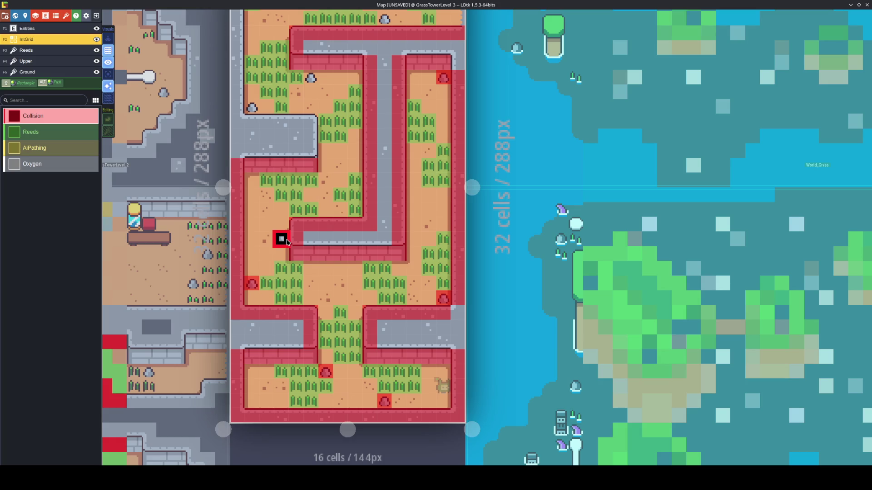
scroll(288, 241, "up", 3)
left_click(252, 107)
mouse_move(306, 227)
left_mouse_down()
mouse_move(307, 183)
mouse_move(232, 183)
mouse_move(231, 35)
mouse_move(457, 35)
left_mouse_up()
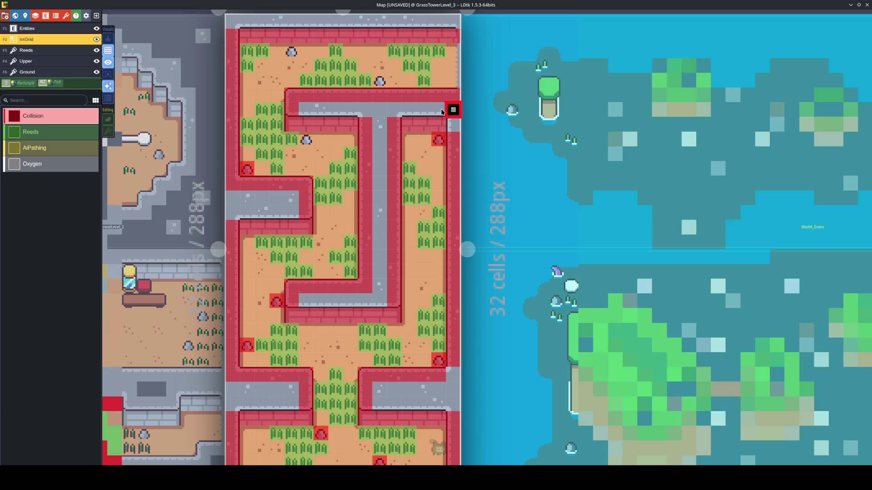
left_click(306, 139)
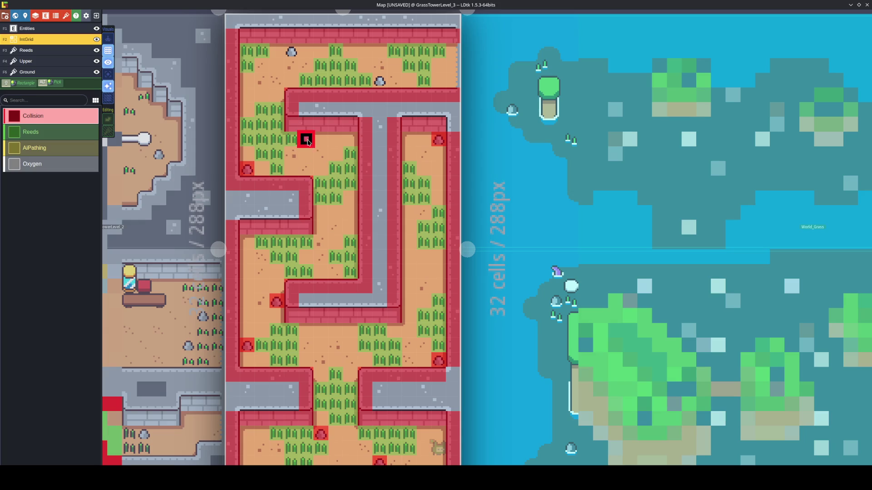
left_click(292, 51)
left_click(379, 80)
key("ctrl+s")
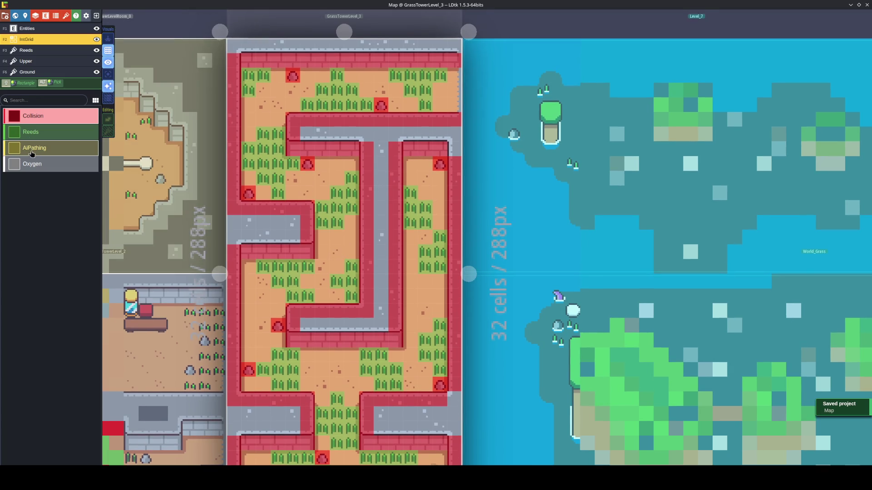
Paint AiPathing patches in the lower room, the right corridor and the upper-left room
left_click(32, 163)
left_click_drag(352, 399, 353, 384)
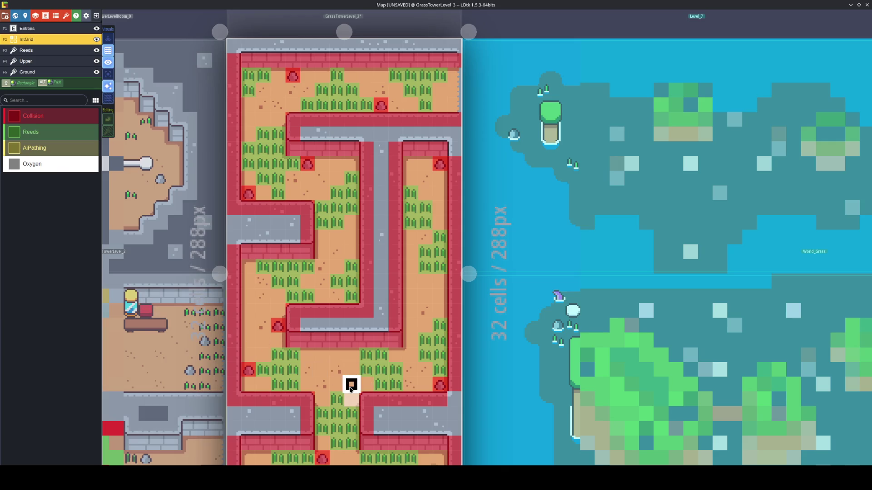
left_click(34, 147)
mouse_move(362, 387)
left_mouse_down()
mouse_move(352, 399)
mouse_move(350, 370)
mouse_move(336, 383)
mouse_move(313, 361)
mouse_move(323, 401)
mouse_move(322, 368)
left_mouse_up()
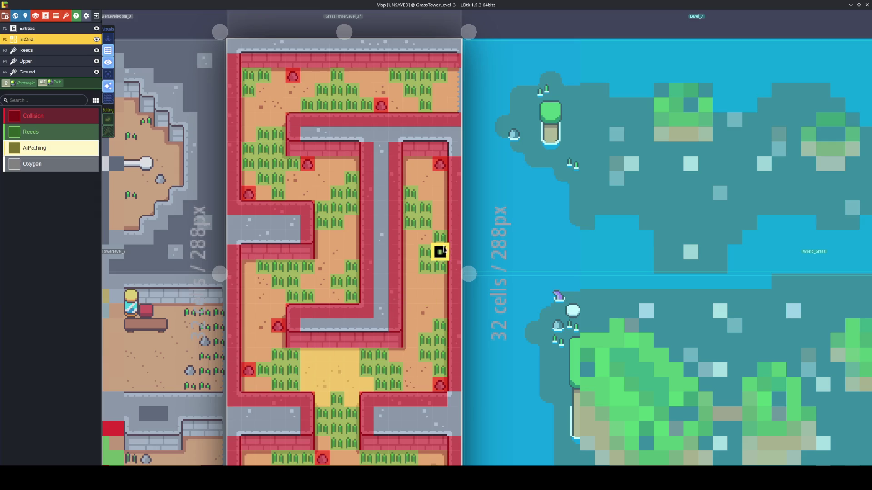
mouse_move(445, 223)
left_mouse_down()
mouse_move(438, 177)
mouse_move(411, 164)
mouse_move(414, 176)
left_mouse_up()
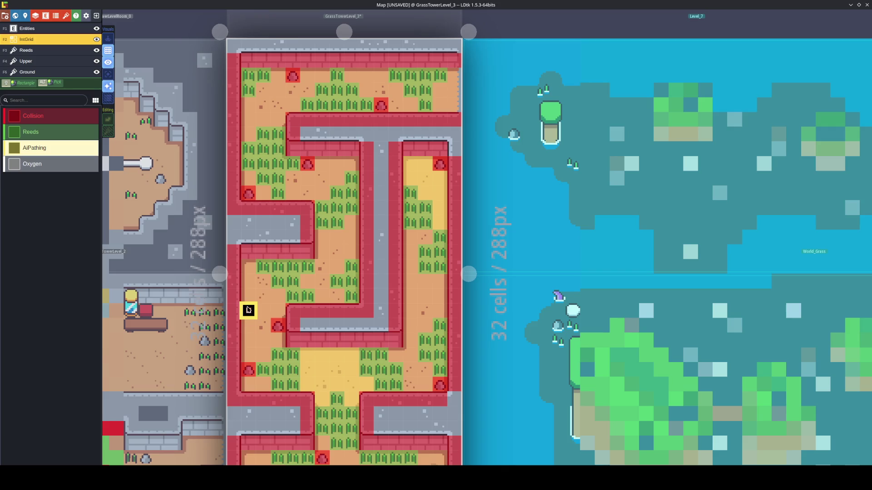
mouse_move(328, 197)
left_mouse_down()
mouse_move(299, 181)
mouse_move(350, 163)
mouse_move(337, 178)
left_mouse_up()
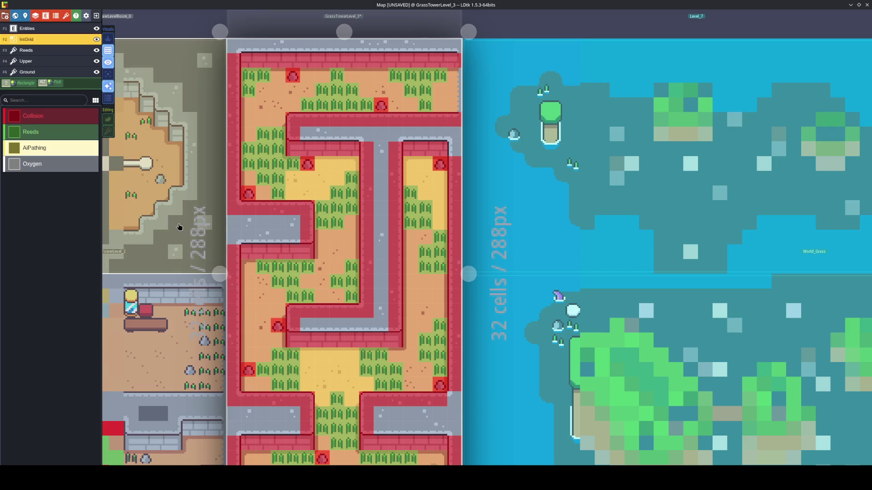
Place ReefCrabs in the upper-left room, right corridor and lower room, then save
left_click(40, 30)
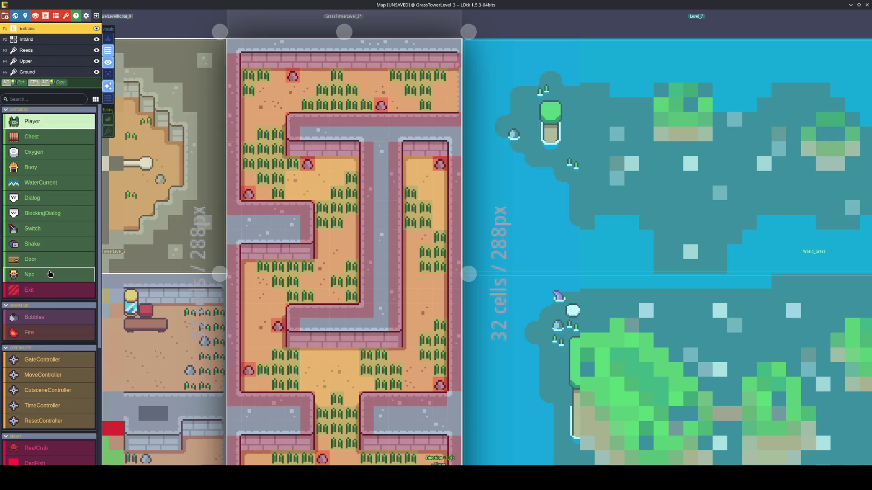
scroll(50, 274, "down", 3)
left_click(44, 325)
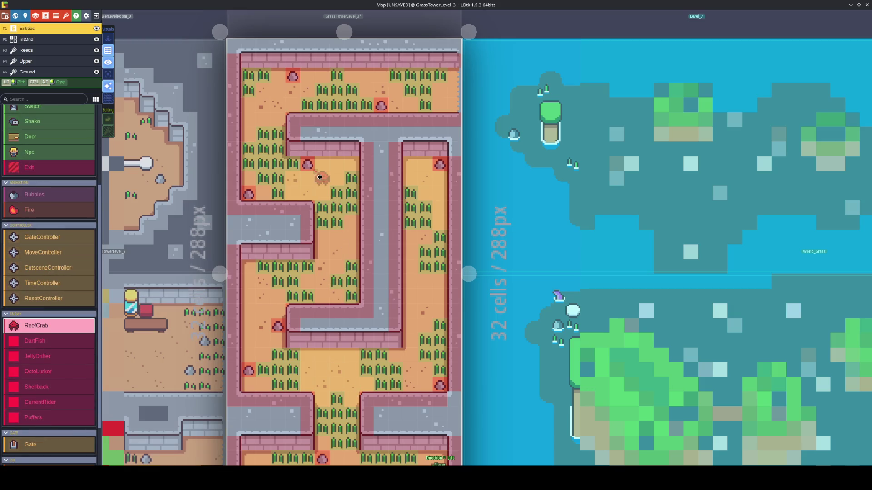
left_click(320, 177)
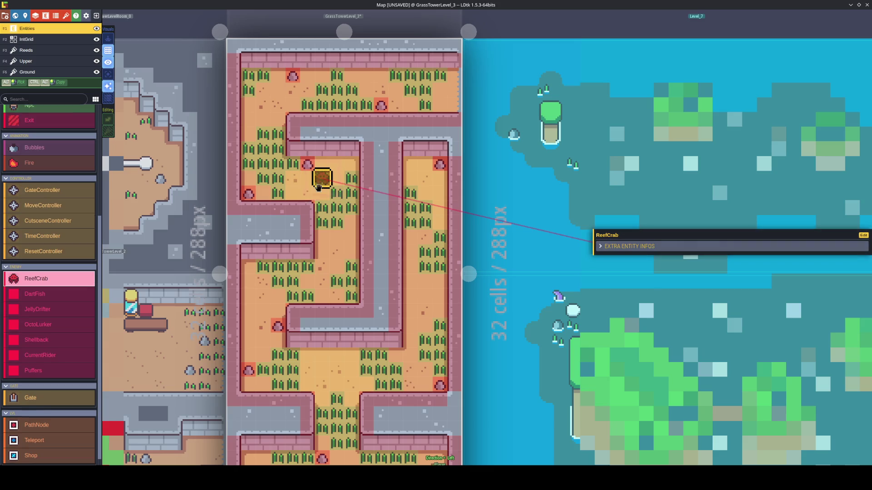
left_click(438, 177)
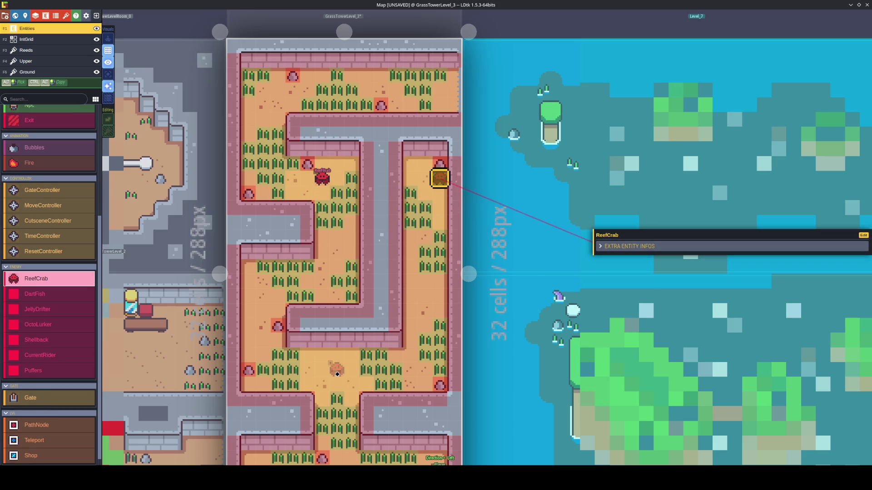
left_click(336, 373)
key("Escape")
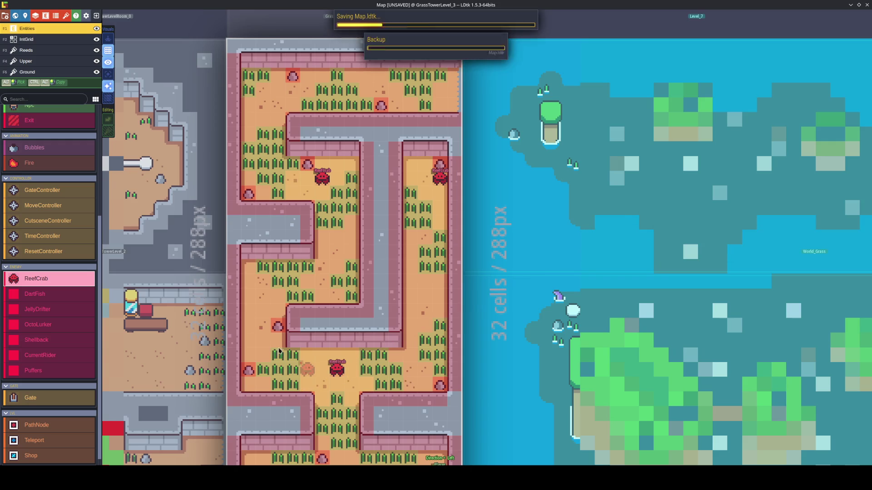
key("ctrl+s")
scroll(38, 232, "up", 4)
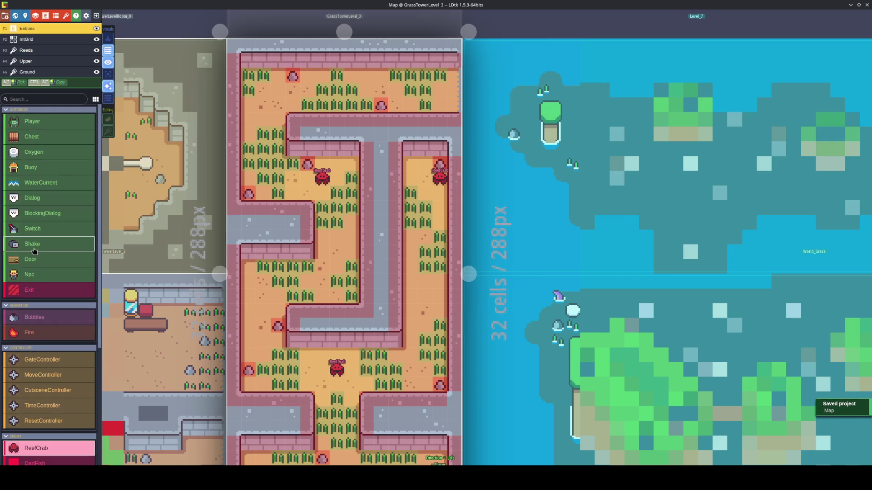
left_click(37, 137)
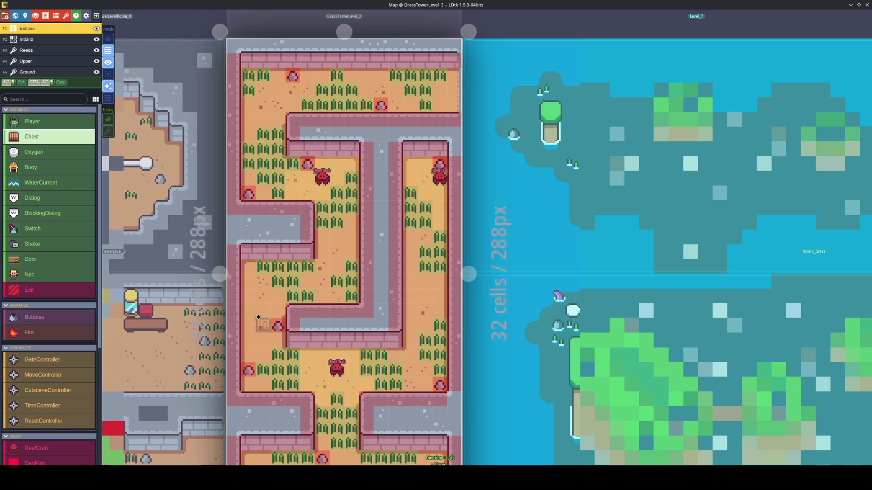
Place Chests in the lower-left room, bottom-left corner and right corridor
left_click(253, 268)
scroll(253, 268, "down", 5)
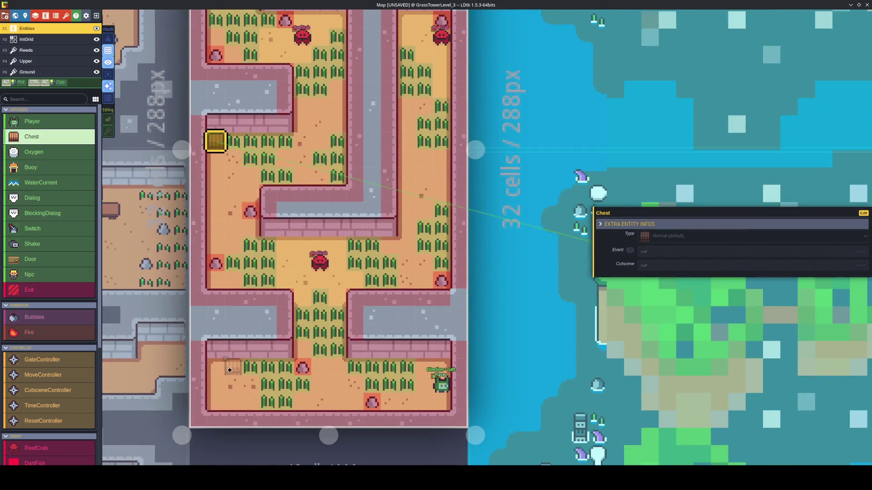
left_click(217, 367)
left_click(393, 135)
key("F2")
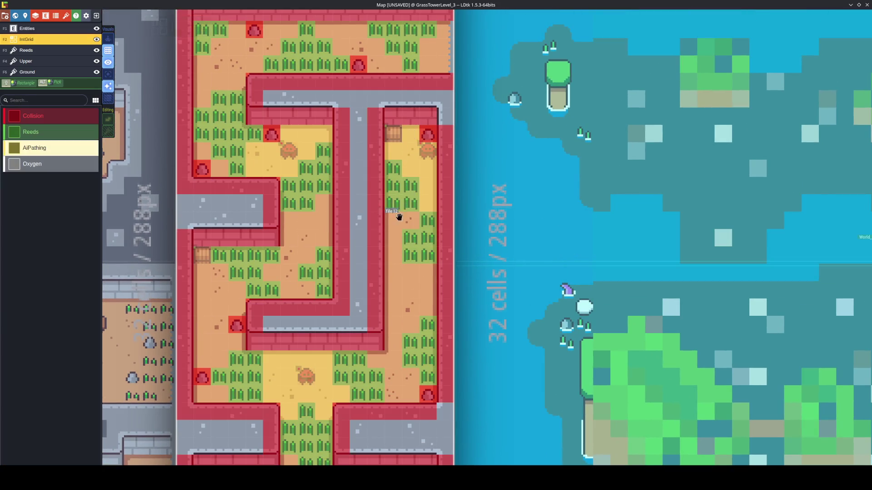
key("F1")
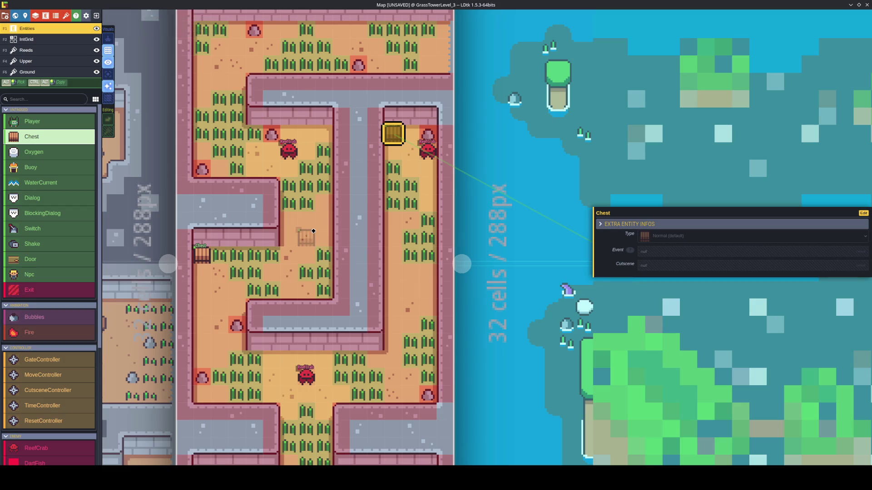
Add a chest in the top-left room and save the project
scroll(271, 168, "up", 2)
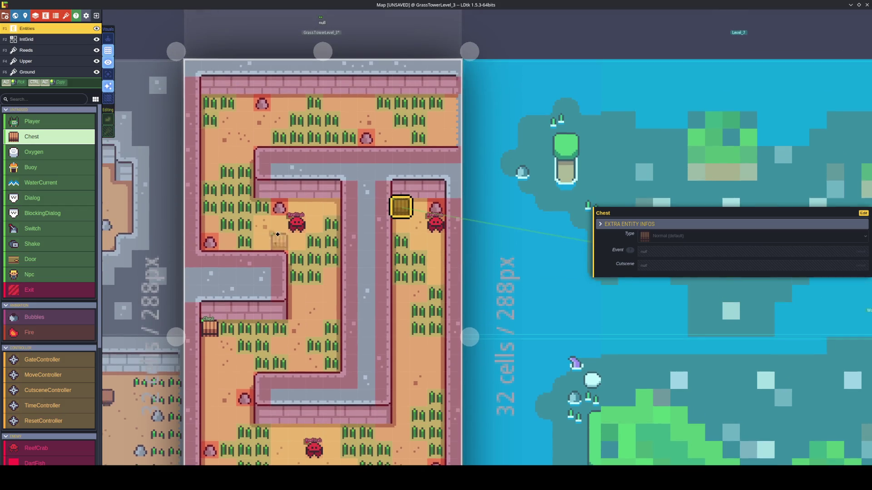
left_click(244, 102)
scroll(287, 196, "down", 5)
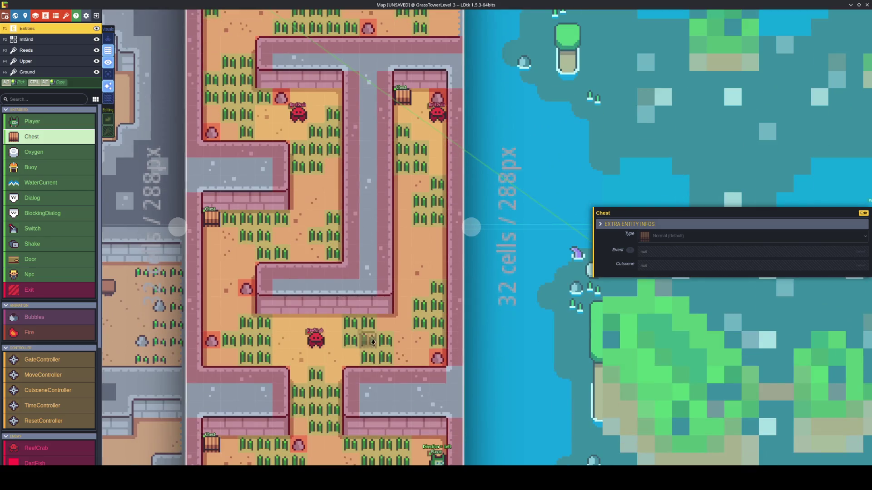
scroll(364, 289, "up", 5)
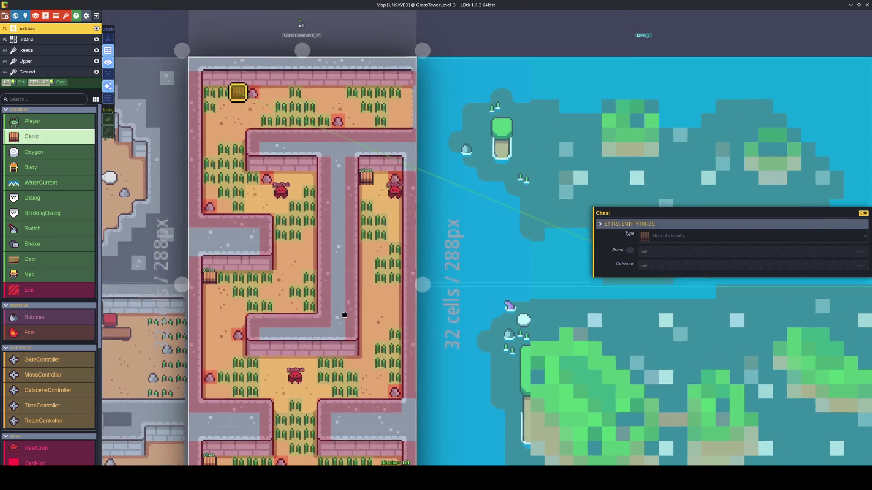
key("Escape")
scroll(318, 301, "down", 1)
key("ctrl+s")
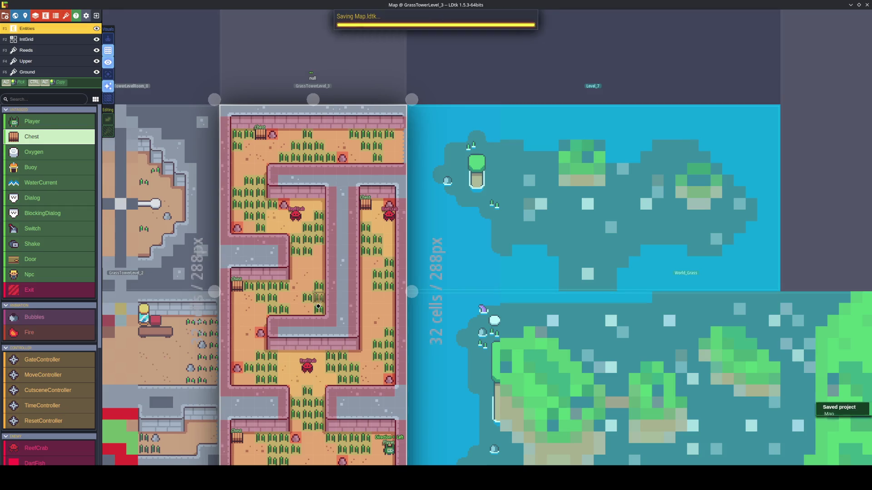
scroll(320, 227, "down", 3)
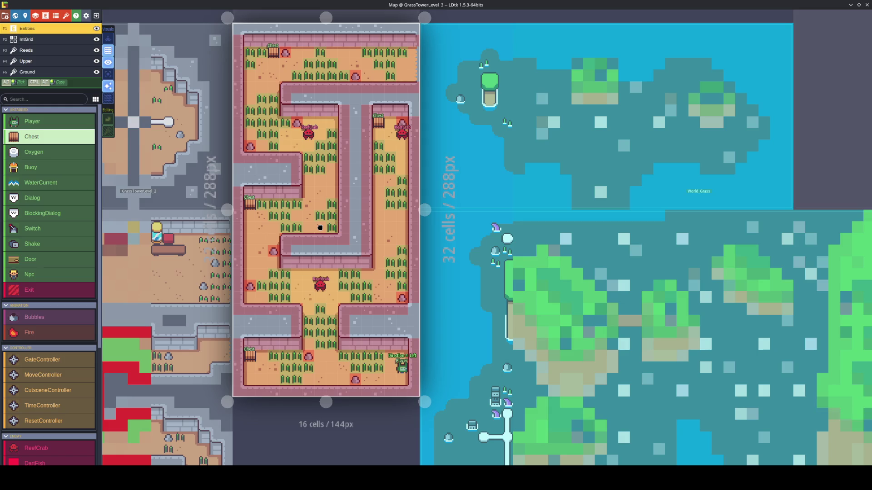
key("ctrl+s")
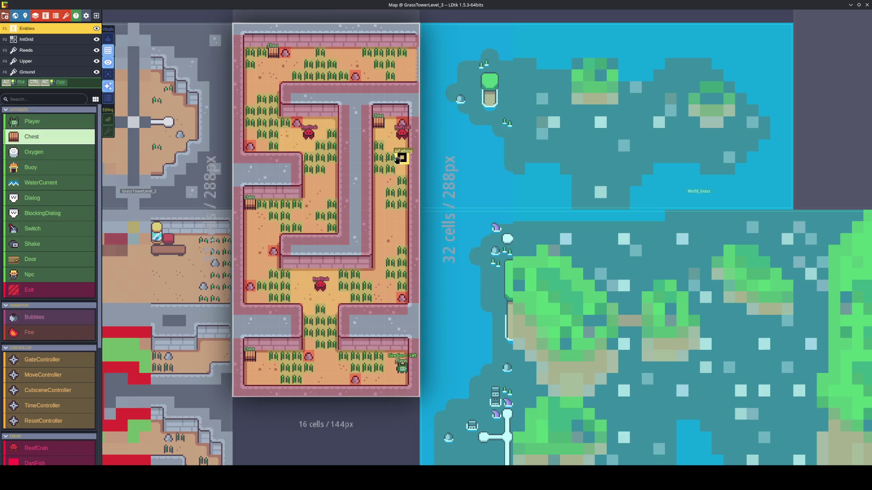
key("F2")
key("ctrl+s")
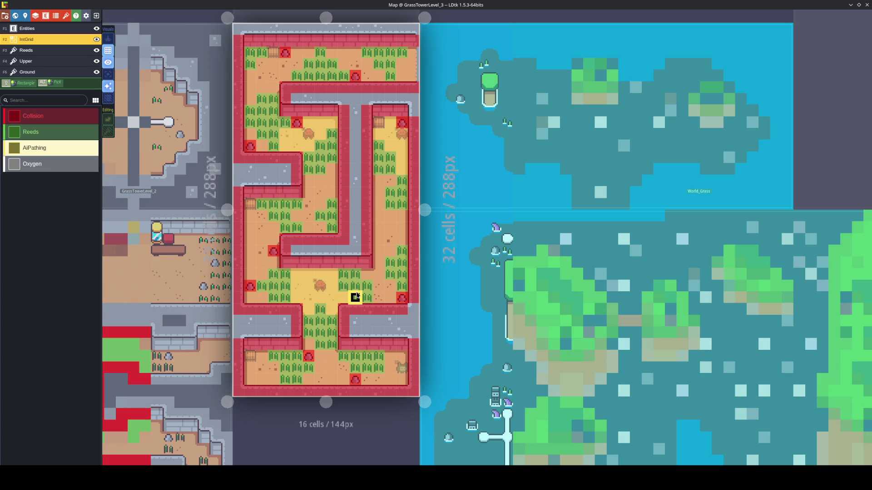
key("F1")
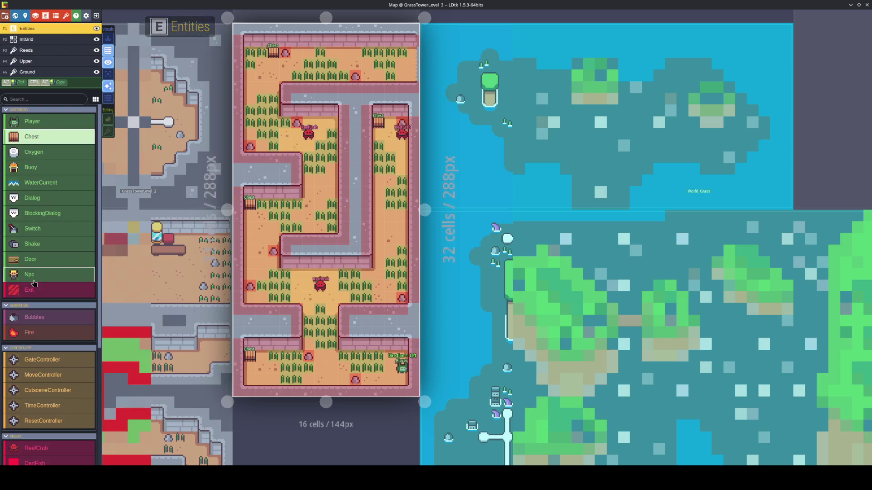
Place an Exit at the level's top-right corner and save
left_click(35, 286)
left_click(414, 58)
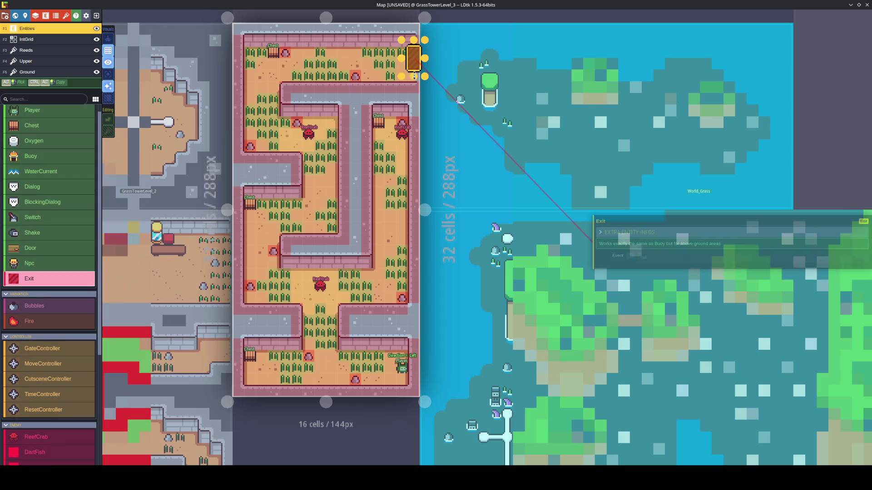
key("Escape")
key("ctrl+s")
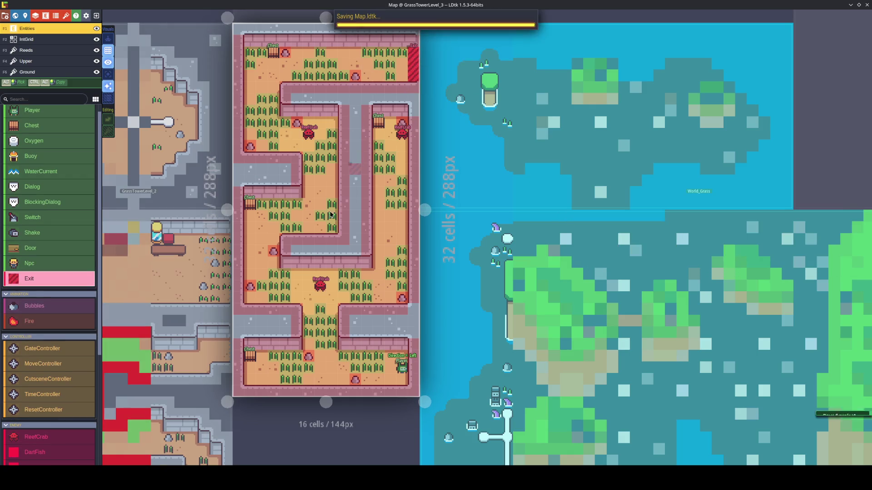
left_click_drag(334, 209, 389, 241)
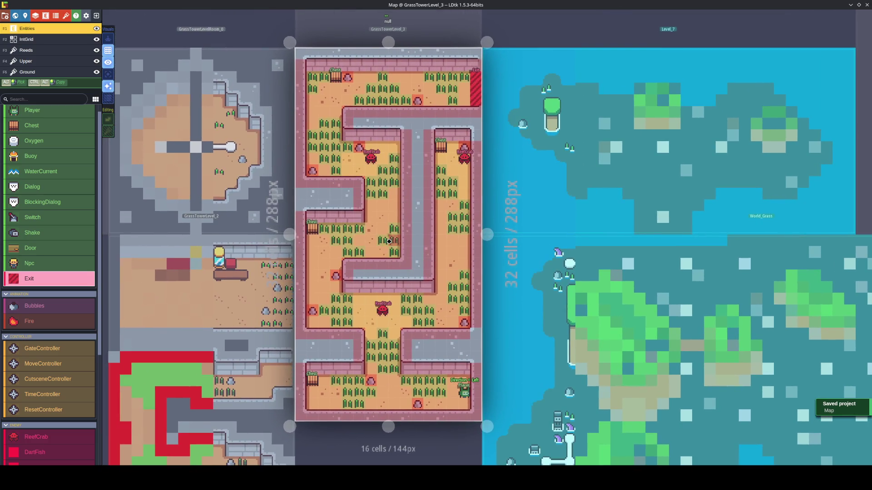
scroll(389, 241, "down", 5)
Create GrassTowerLevel_4 to the left of GrassTowerLevelRoom_0 and select it
left_click(239, 225)
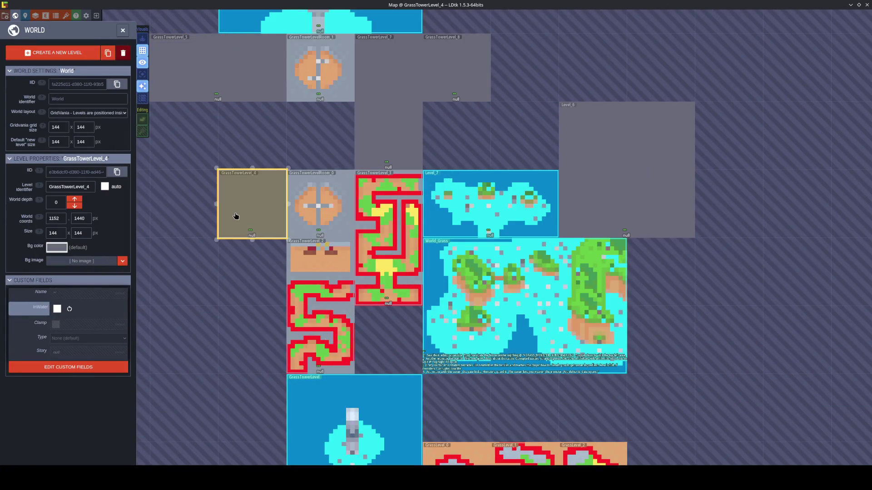
double_click(373, 221)
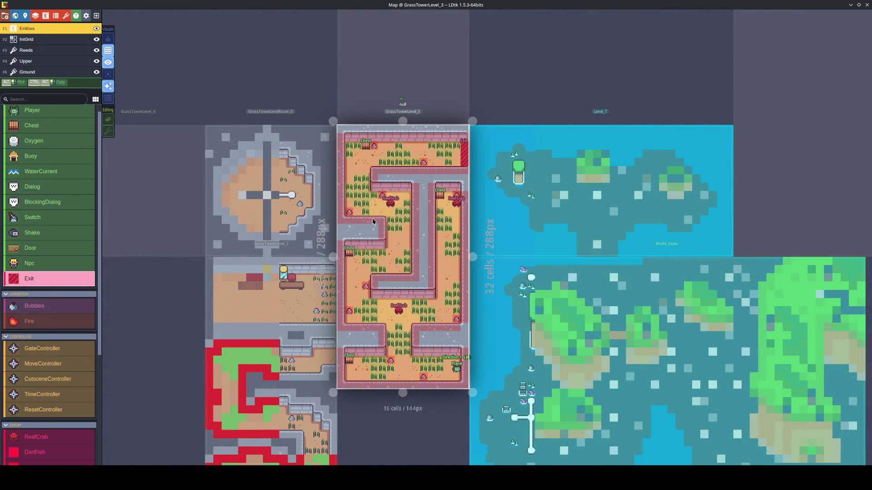
scroll(372, 221, "down", 2)
left_click(184, 209)
left_click_drag(184, 208, 360, 267)
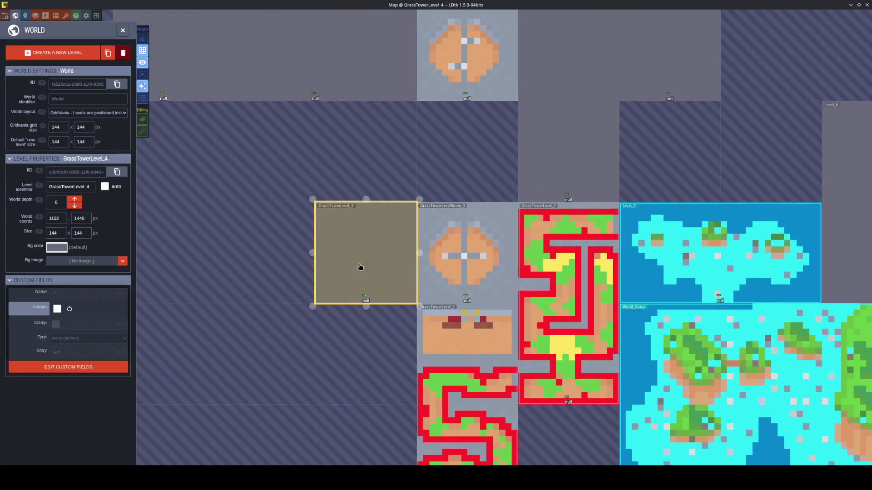
Check the PathNode in GrassTowerLevelRoom_0, then reselect GrassTowerLevel_4 in World view
double_click(467, 272)
left_click(506, 240)
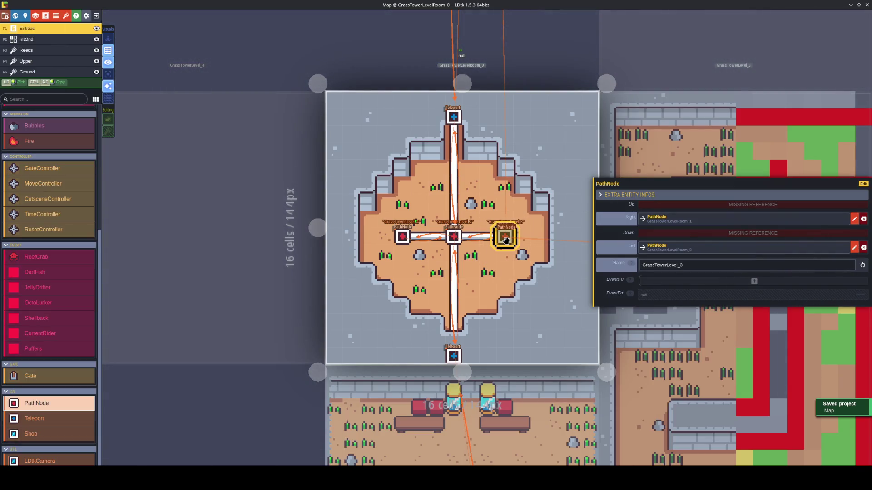
key("Escape")
key("w")
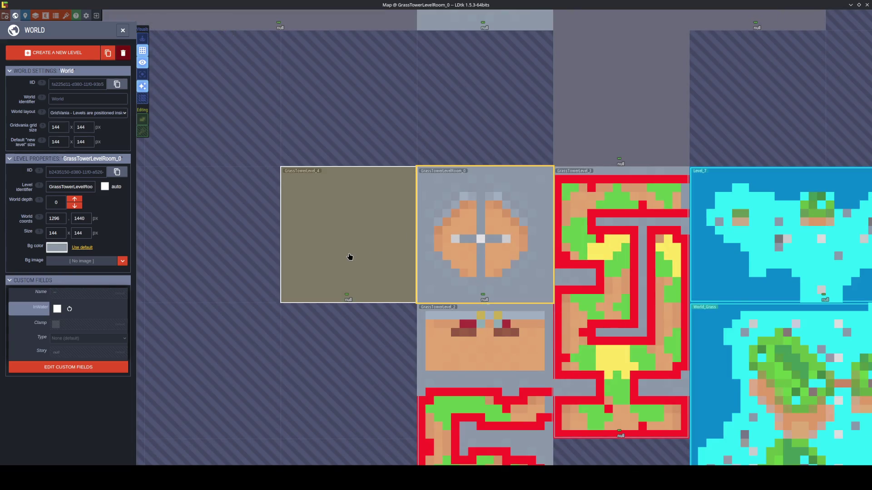
left_click(349, 254)
scroll(348, 254, "down", 3)
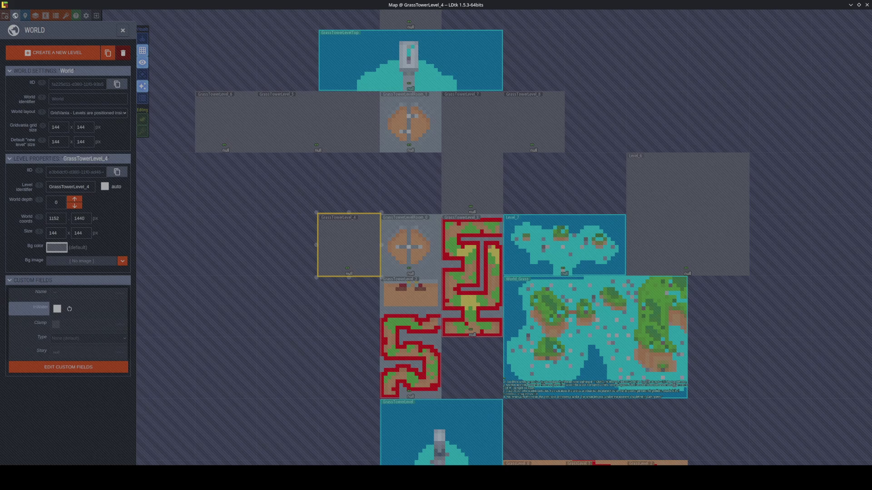
Resize GrassTowerLevel_4 to 288x144 px
scroll(344, 249, "up", 3)
scroll(344, 250, "up", 2)
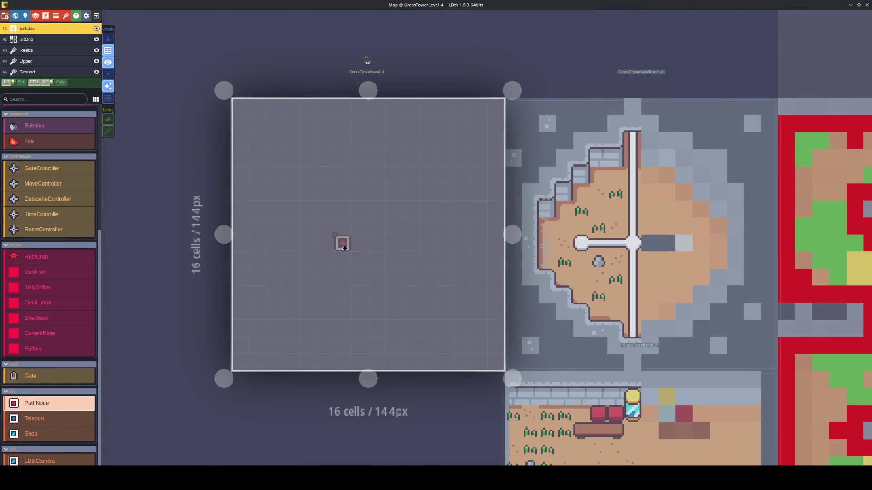
scroll(350, 237, "down", 5)
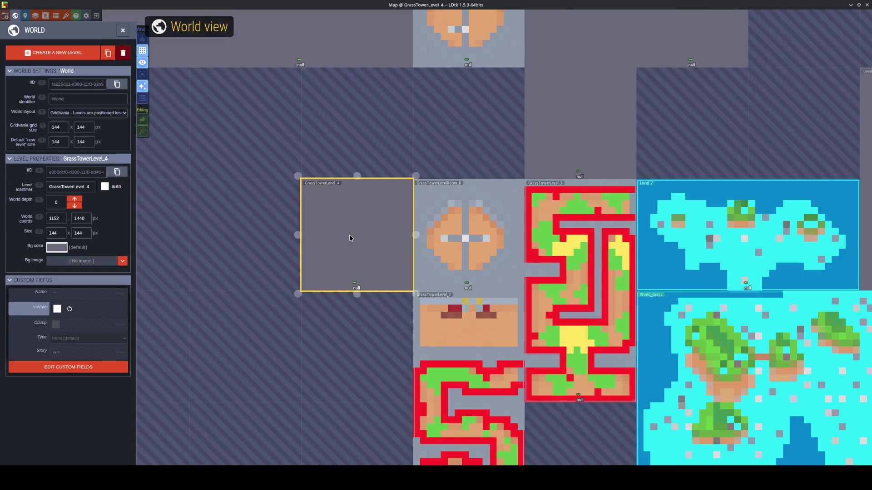
left_click_drag(299, 235, 239, 236)
scroll(315, 252, "up", 3)
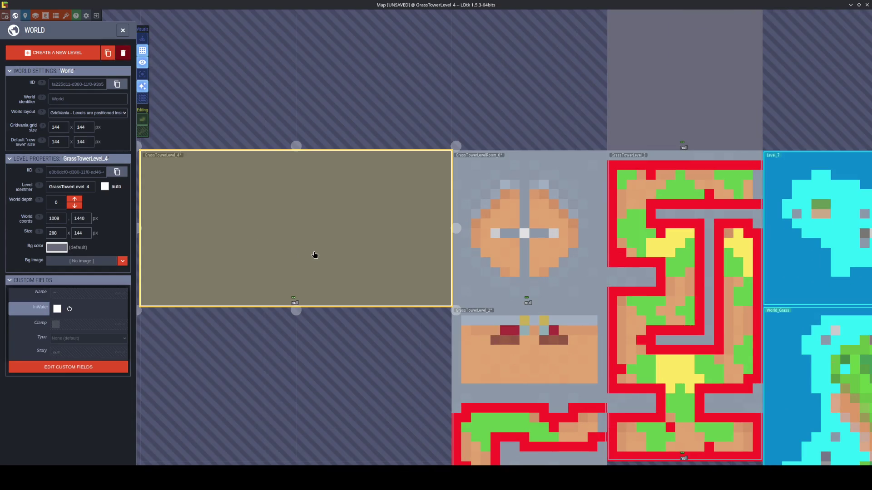
On the Ground layer, select the sand floor tile from the TowerLevel tileset
key("F5")
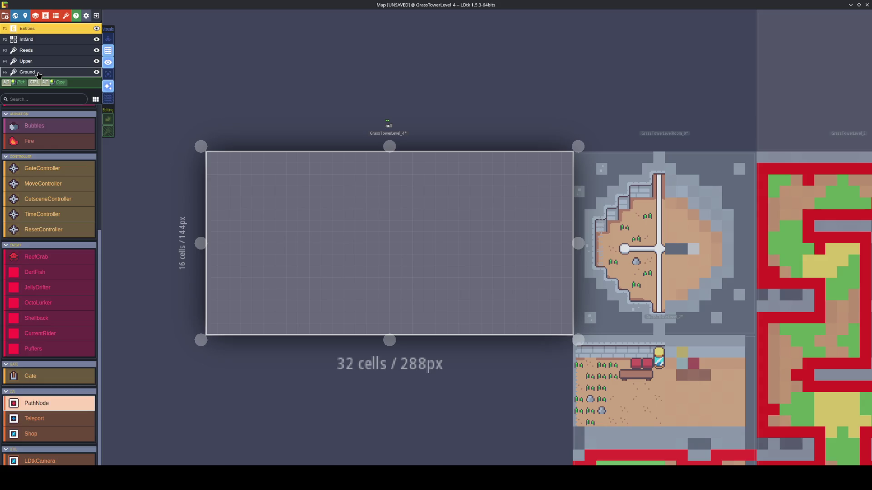
left_click(38, 100)
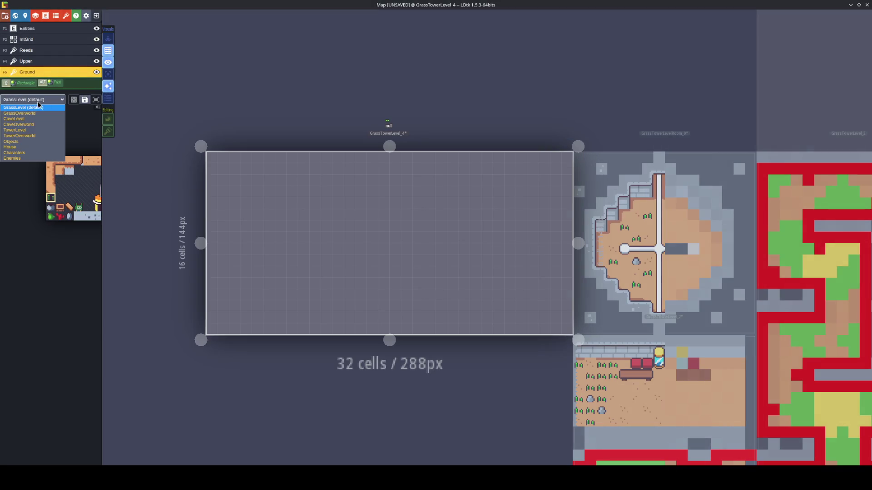
left_click(43, 131)
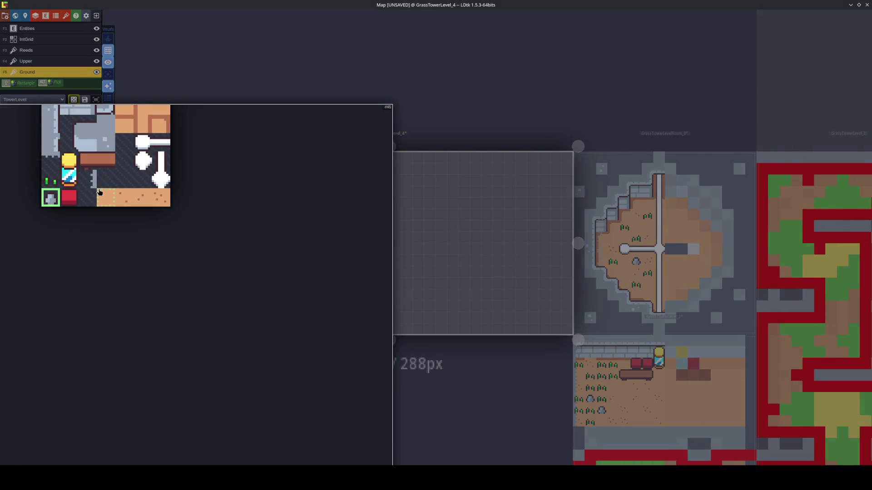
left_click(100, 192)
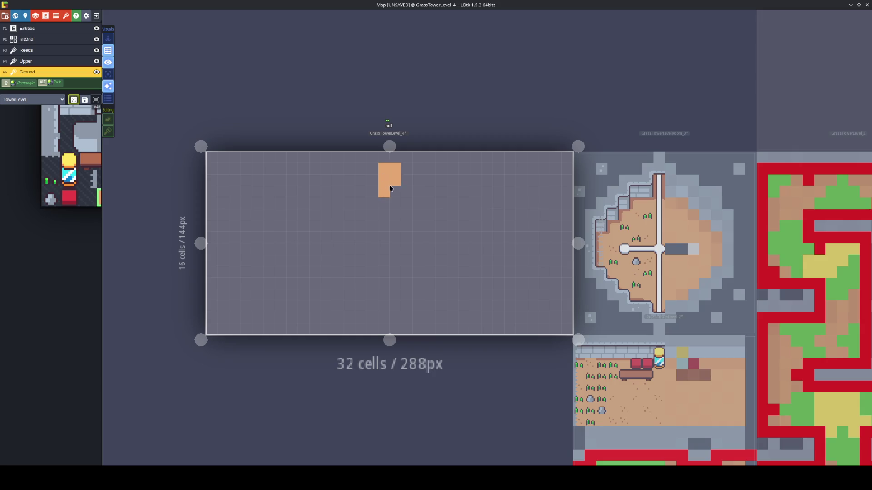
Paint orange floor strips along the bottom and up the right side, filling holes
mouse_move(390, 294)
left_mouse_down()
mouse_move(391, 209)
mouse_move(377, 277)
left_mouse_up()
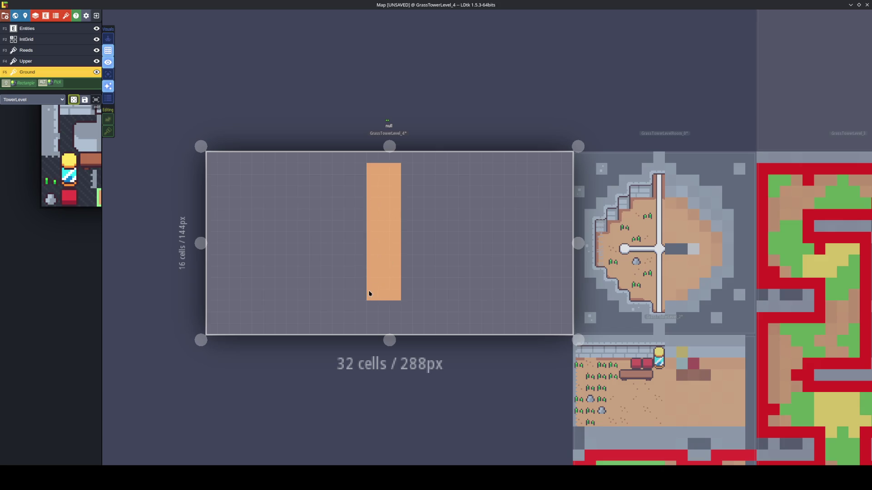
mouse_move(304, 204)
left_mouse_down()
mouse_move(267, 205)
mouse_move(355, 223)
mouse_move(312, 211)
left_mouse_up()
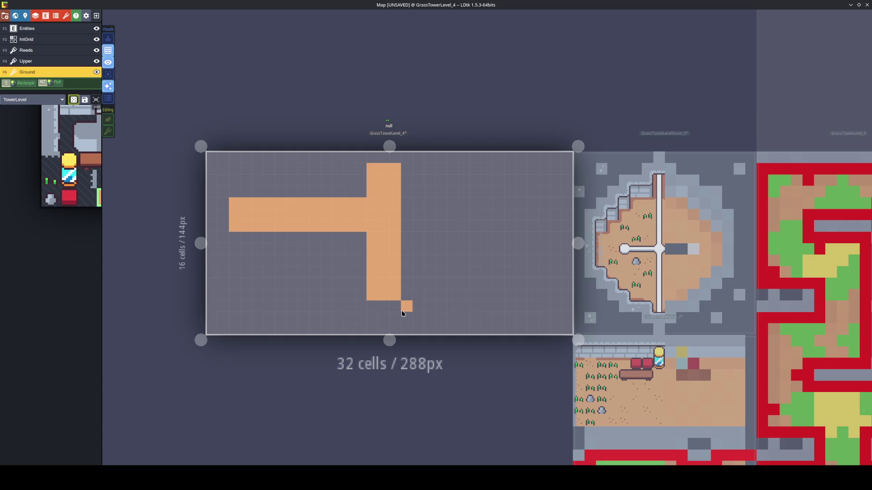
left_click_drag(393, 305, 541, 305)
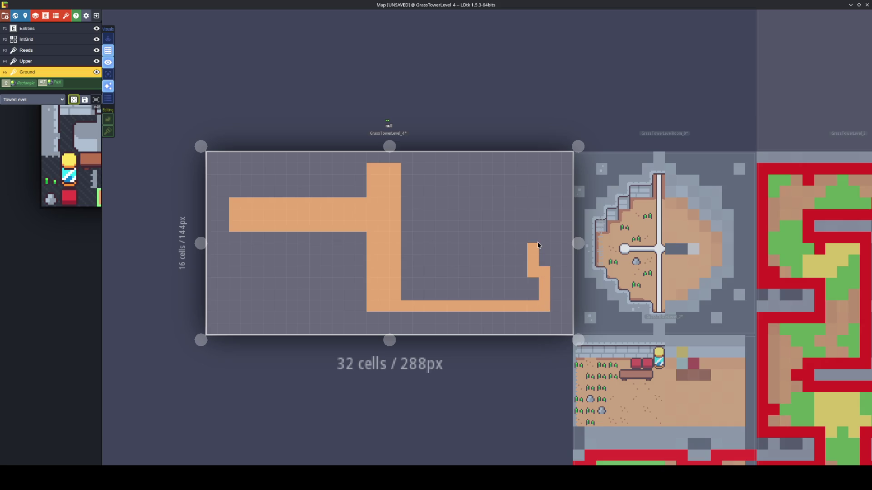
left_click_drag(538, 246, 547, 269)
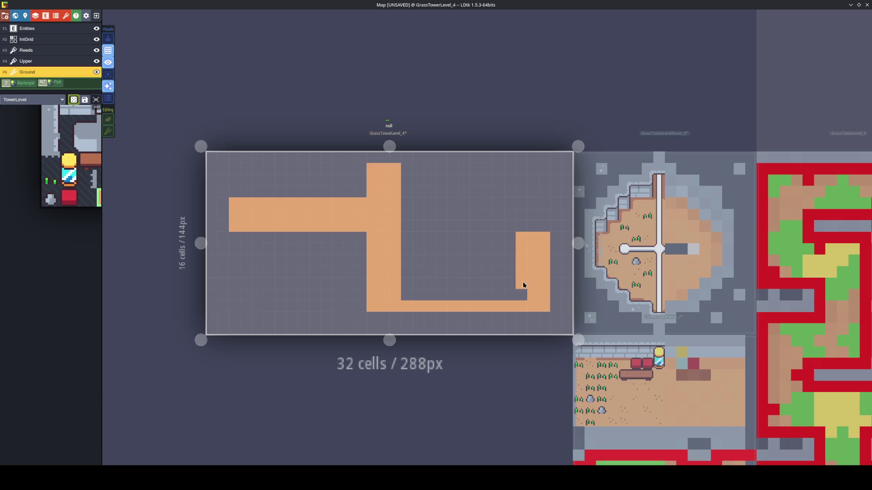
mouse_move(514, 295)
left_mouse_down()
mouse_move(388, 290)
mouse_move(516, 284)
mouse_move(502, 232)
left_mouse_up()
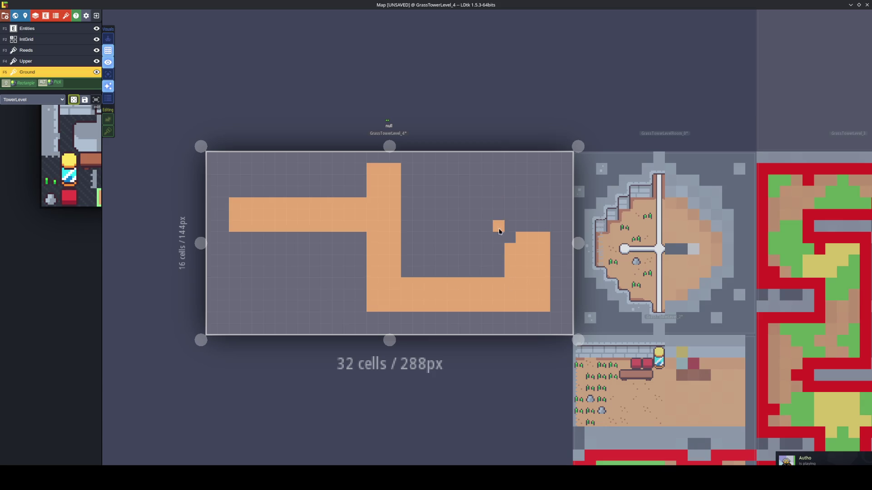
left_click(509, 237)
mouse_move(547, 204)
left_mouse_down()
mouse_move(544, 174)
mouse_move(512, 236)
left_mouse_up()
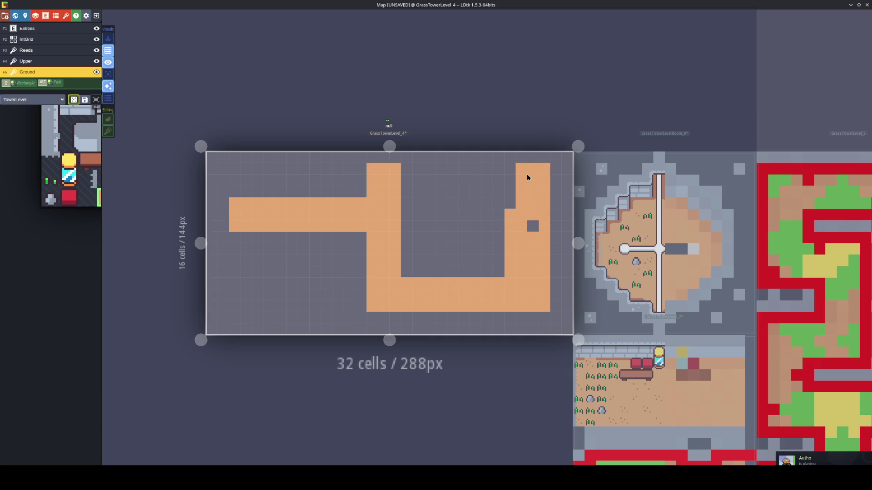
left_click(532, 226)
Paint the top floor strip and inner loop, then erase a floor column from the spiral
left_click_drag(518, 173, 430, 172)
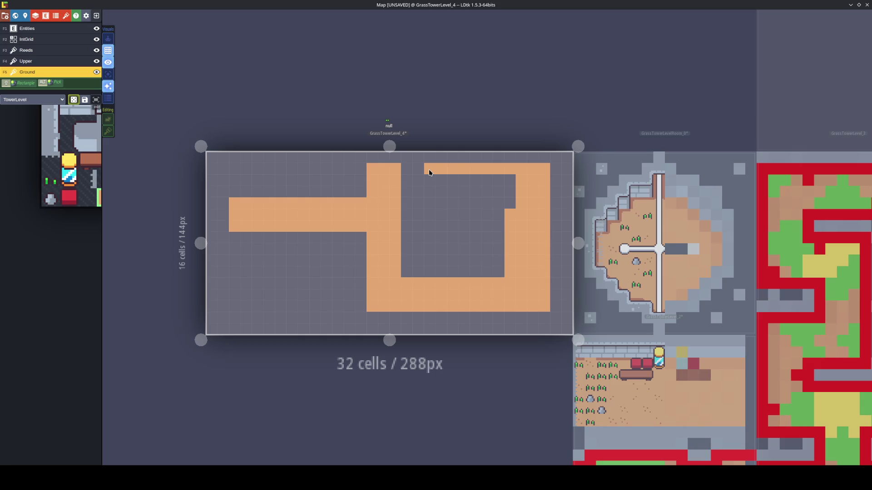
left_click_drag(429, 250, 461, 252)
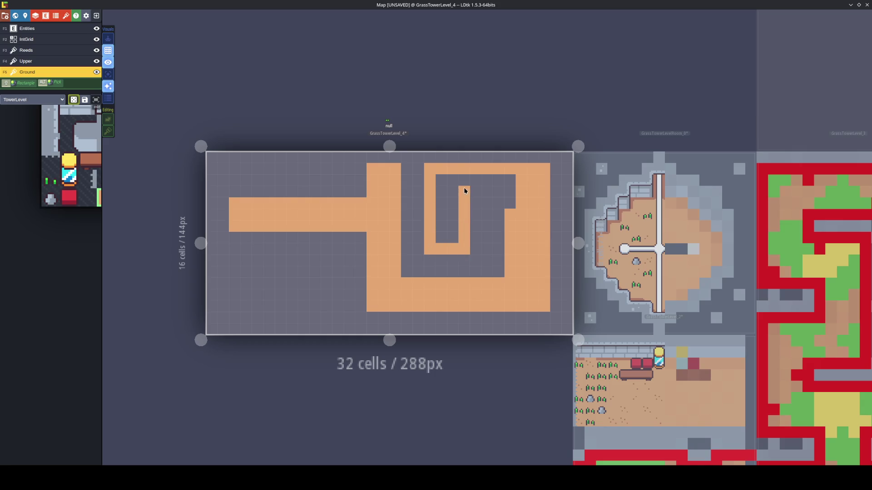
left_click_drag(450, 184, 440, 192)
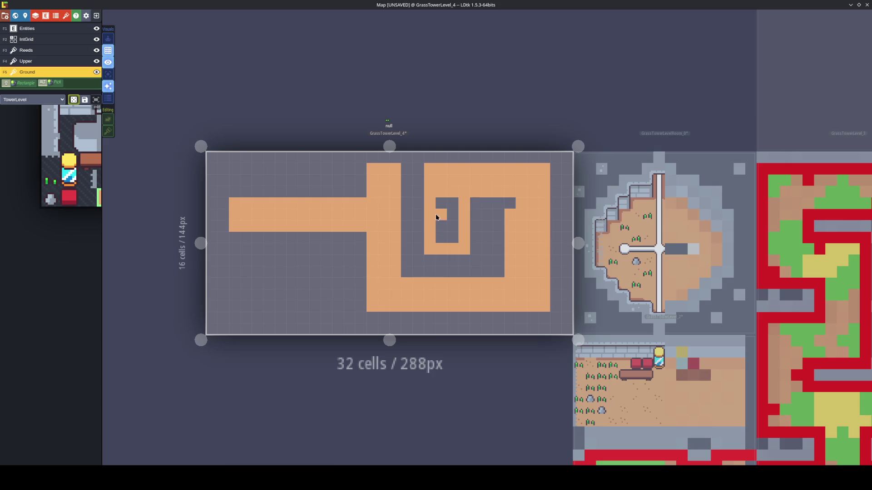
left_click(514, 204)
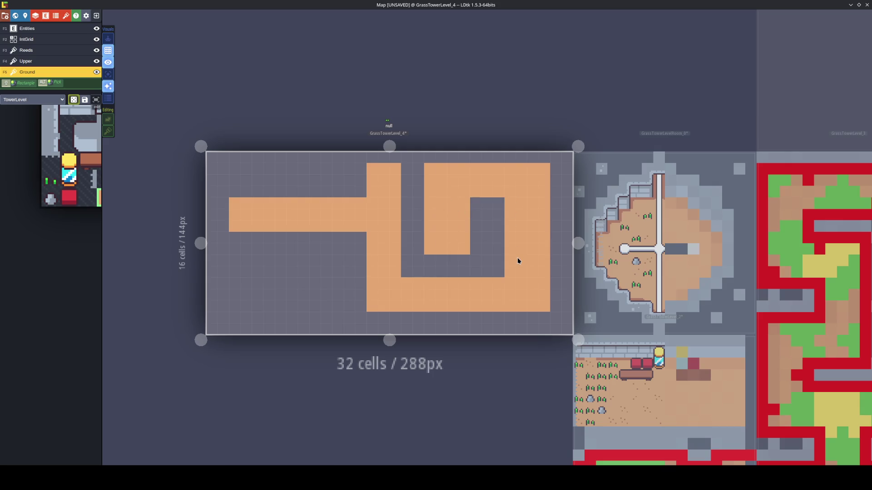
mouse_move(432, 168)
left_mouse_down()
mouse_move(428, 248)
mouse_move(427, 209)
left_mouse_up()
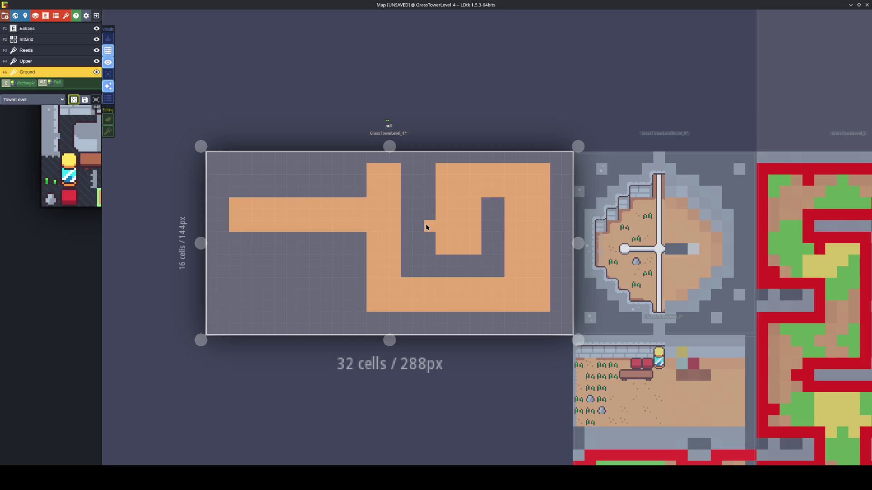
Add left, bottom, top-left and middle floor runs, erasing three middle corridor cells
mouse_move(235, 239)
left_mouse_down()
mouse_move(235, 279)
mouse_move(247, 306)
mouse_move(245, 238)
mouse_move(257, 307)
mouse_move(326, 309)
left_mouse_up()
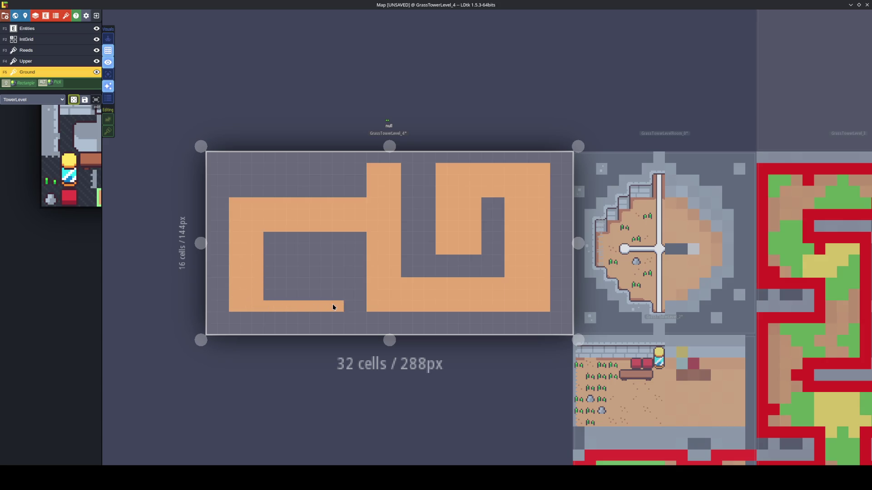
left_click_drag(278, 285, 329, 298)
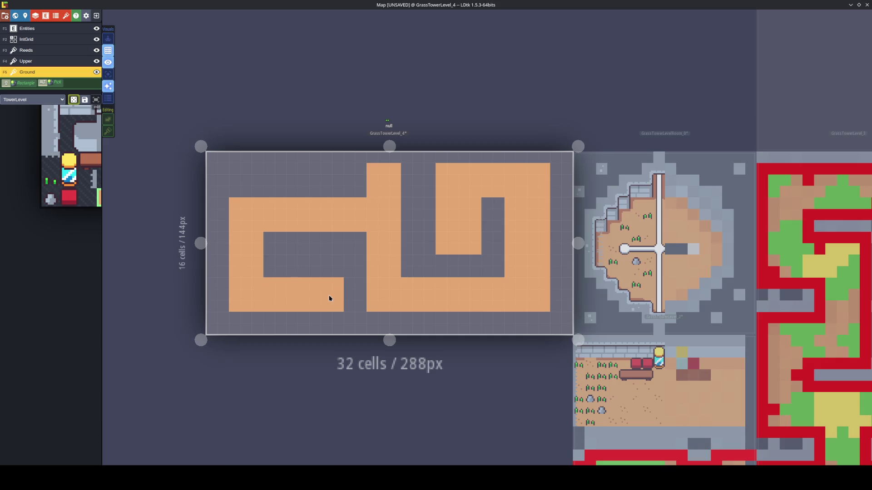
mouse_move(256, 180)
left_mouse_down()
mouse_move(241, 171)
mouse_move(235, 193)
left_mouse_up()
left_click(341, 261)
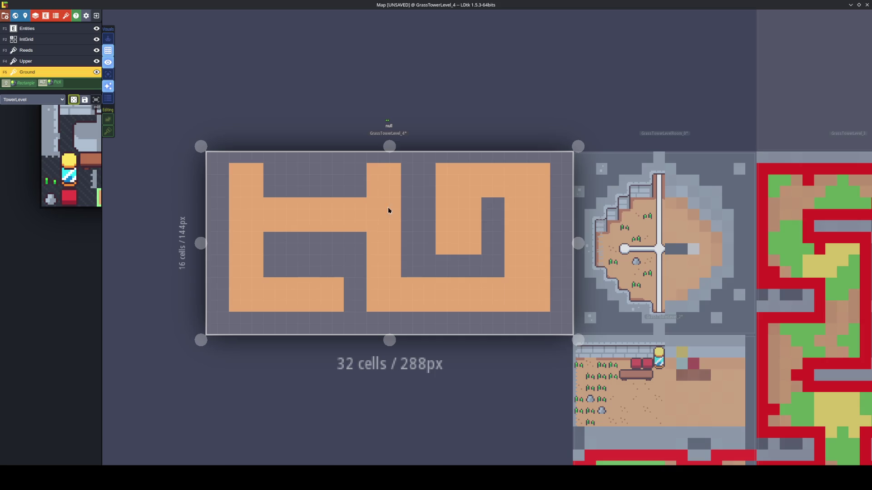
left_click_drag(409, 171, 401, 272)
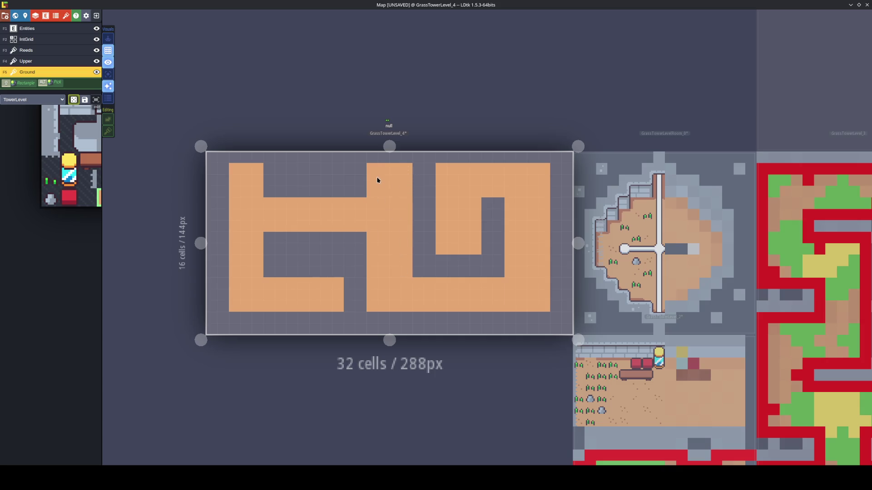
mouse_move(372, 235)
left_mouse_down()
mouse_move(367, 274)
mouse_move(346, 305)
left_mouse_up()
Erase the leftover floor notch and place stone corner tiles, alternately mirrored, along the top row
right_click(369, 308)
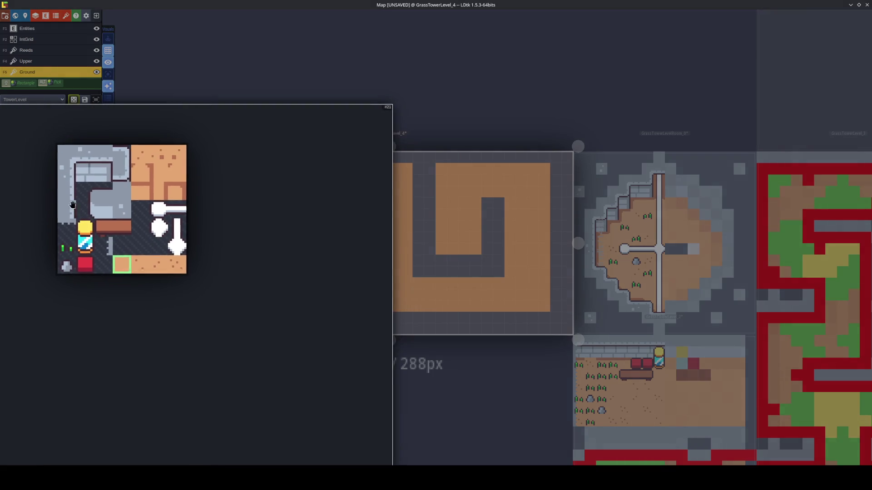
left_click(59, 155)
left_click(222, 158)
key("x")
left_click(271, 158)
key("x")
left_click(372, 158)
key("x")
left_click(424, 158)
key("x")
Place stone corner tiles along the bottom row, flipped and mirrored where needed
key("x")
left_click(553, 156)
left_click(220, 319)
key("y")
key("x")
left_click(340, 328)
key("x")
left_click(357, 318)
key("x")
left_click(373, 318)
Add corner tiles at the inner corner and in the left dark block
key("x")
left_click(555, 318)
left_click(487, 260)
key("x")
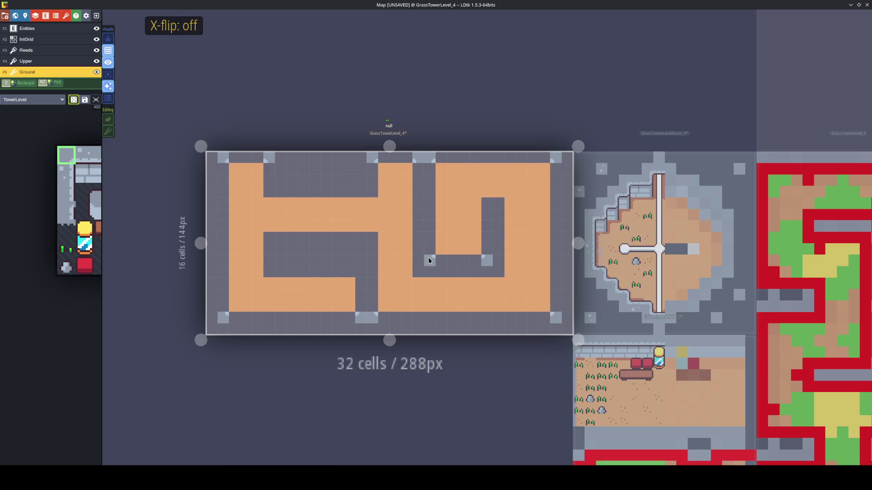
left_click(327, 249)
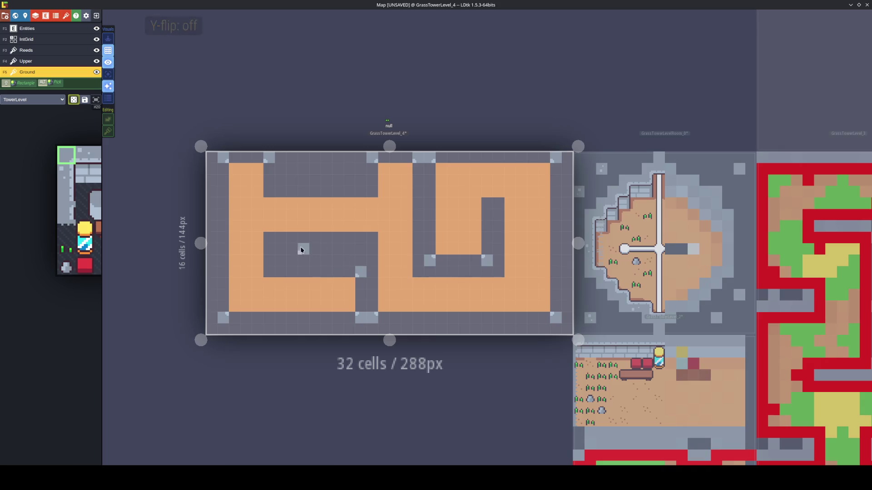
Select a single wall-edge tile and paint the stone wall down the left side
mouse_move(71, 175)
left_click_drag(67, 192, 84, 191)
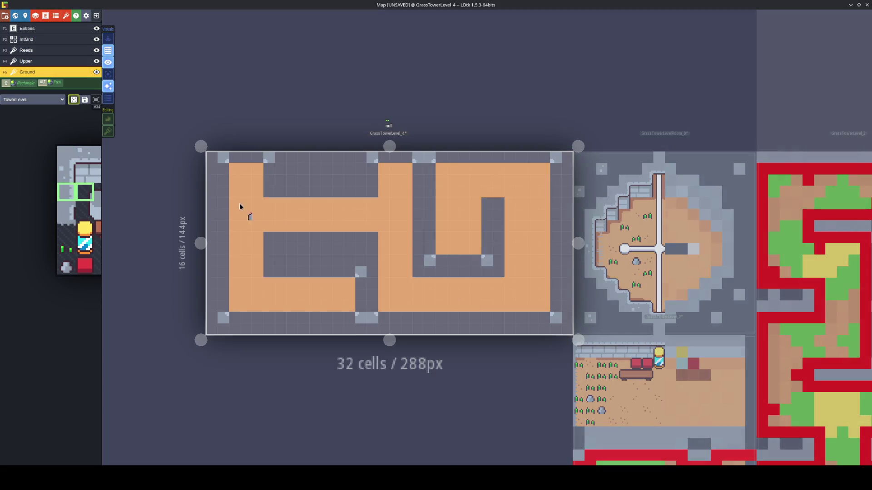
mouse_move(58, 222)
left_click(66, 192)
left_click_drag(220, 166, 222, 307)
Paint wall edges beside the top-left and top blocks and down the middle column
key("x")
left_click_drag(268, 169, 268, 182)
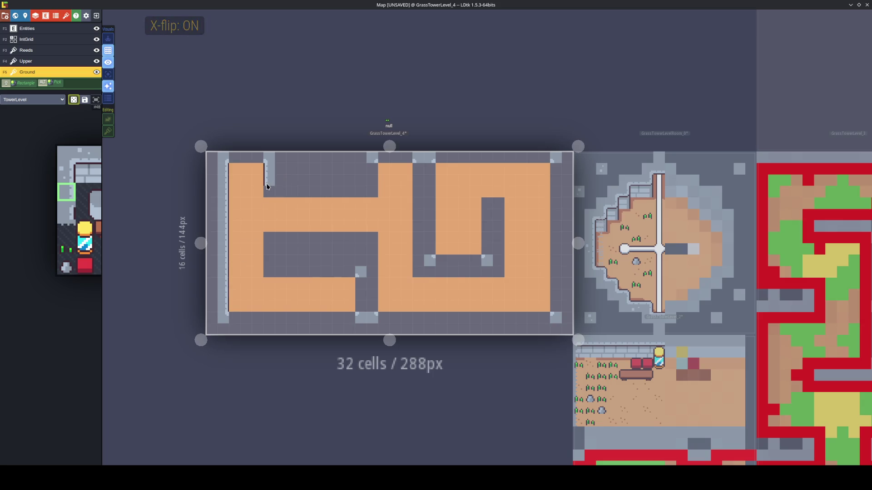
key("x")
left_click_drag(373, 168, 372, 182)
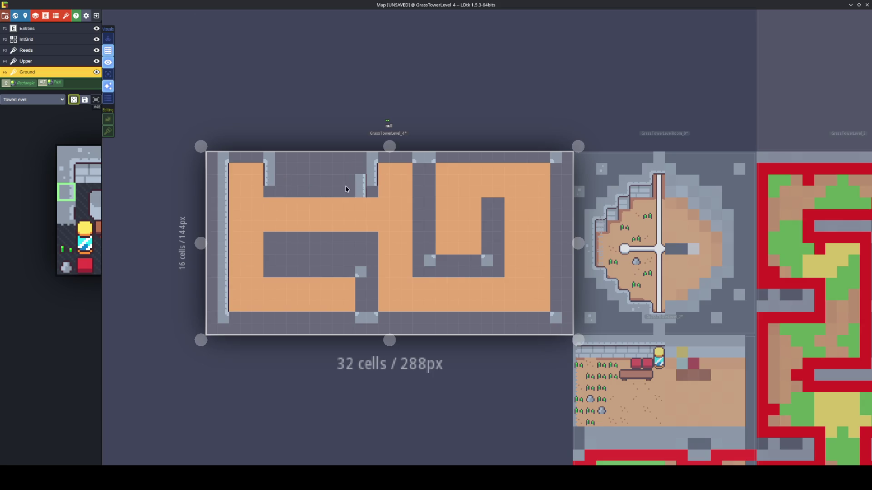
key("x")
left_click_drag(418, 166, 416, 266)
Paint wall edges inside the spiral, beside the right room, down the right side and lower middle
left_click_drag(486, 210, 484, 239)
key("x")
left_click_drag(429, 176, 432, 255)
key("x")
left_click_drag(553, 173, 554, 313)
left_click(273, 251)
key("x")
left_click_drag(369, 250, 374, 304)
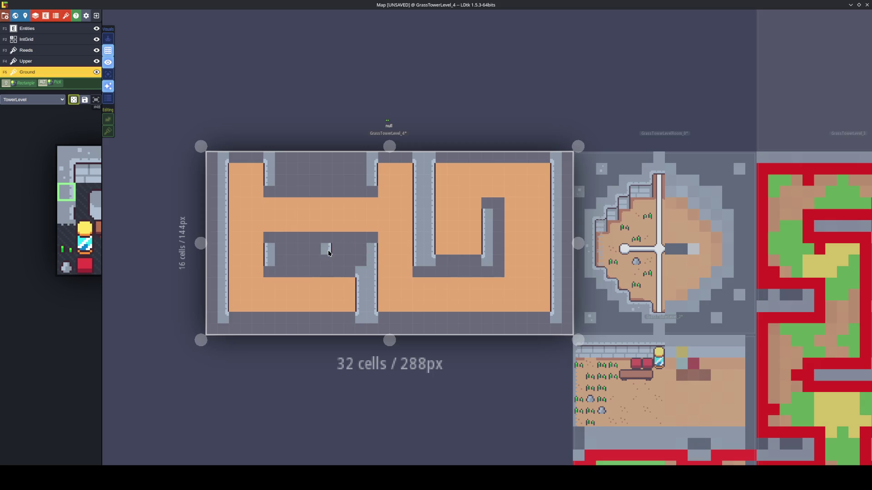
Paint vertically flipped horizontal wall strips along the level's bottom and the inner block's bottom
mouse_move(85, 215)
left_click(104, 155)
key("y")
left_click_drag(541, 321, 233, 320)
left_click(280, 269)
key("x")
key("x")
left_click_drag(280, 271, 351, 271)
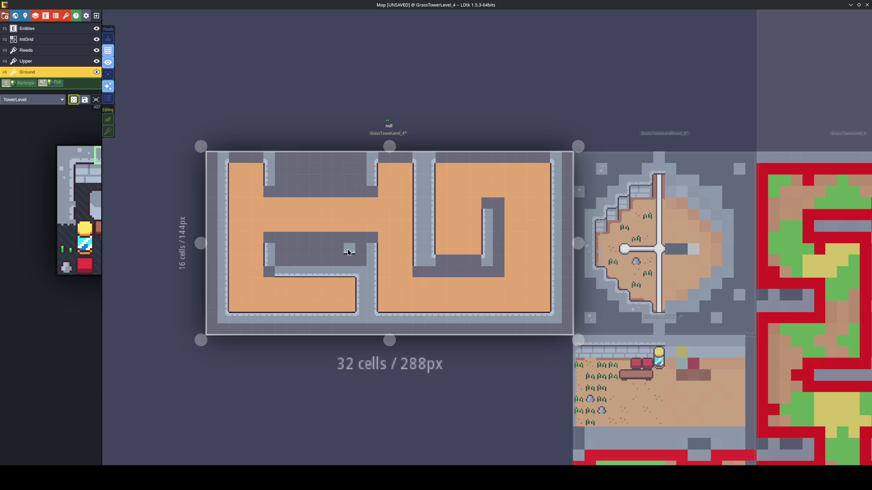
Paint horizontal wall strips across the middle and top dark blocks and the right room's top
key("x")
key("x")
key("y")
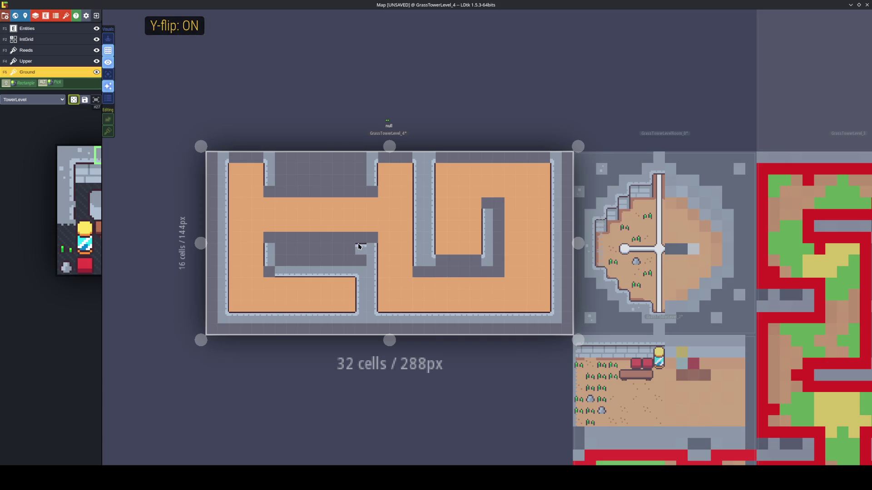
left_click_drag(363, 237, 275, 237)
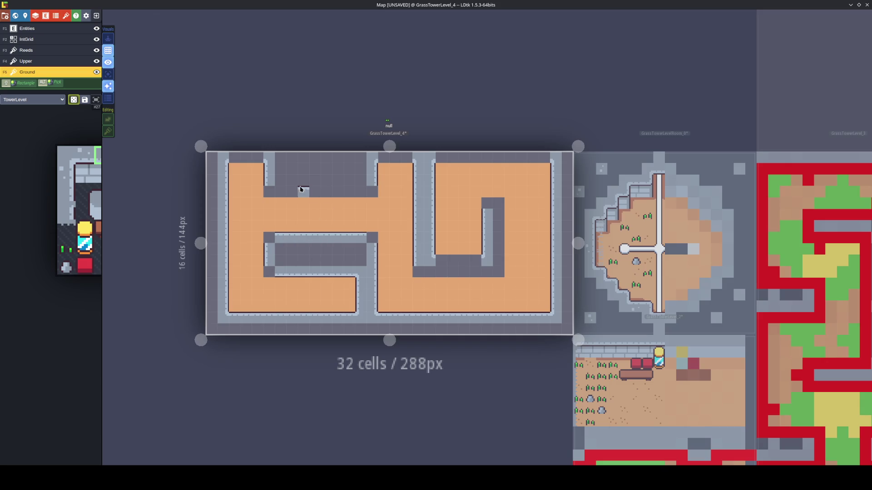
key("y")
left_click_drag(279, 192, 366, 191)
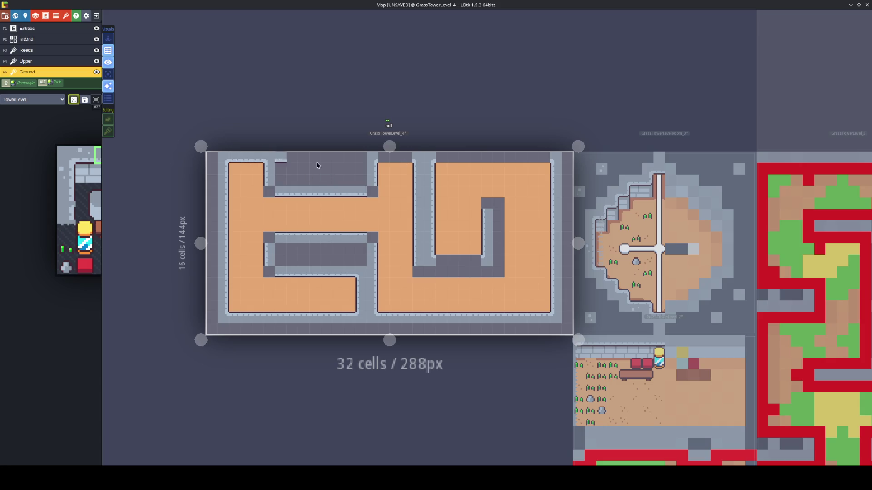
left_click_drag(439, 157, 547, 157)
mouse_move(477, 236)
left_mouse_down()
mouse_move(475, 259)
mouse_move(434, 275)
mouse_move(484, 274)
left_mouse_up()
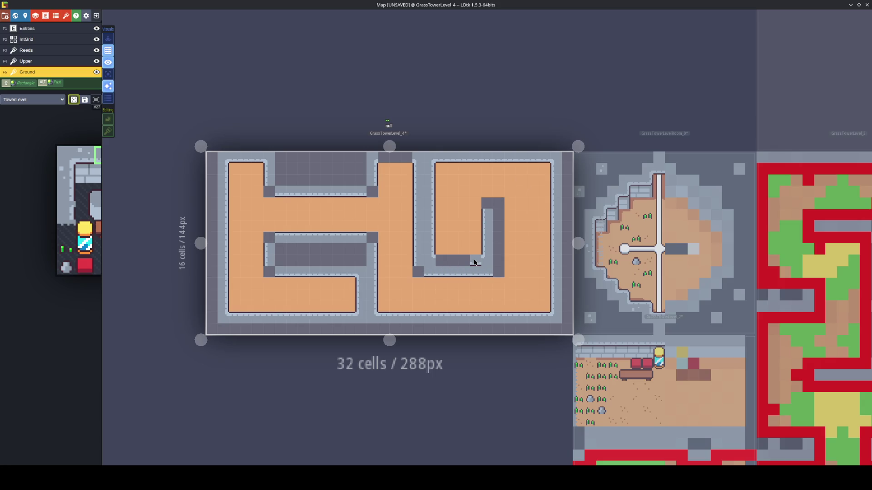
Repaint the wall below the inner room flipped and line the spiral's inner column
key("y")
left_click(444, 260)
left_click(415, 242, "alt")
key("x")
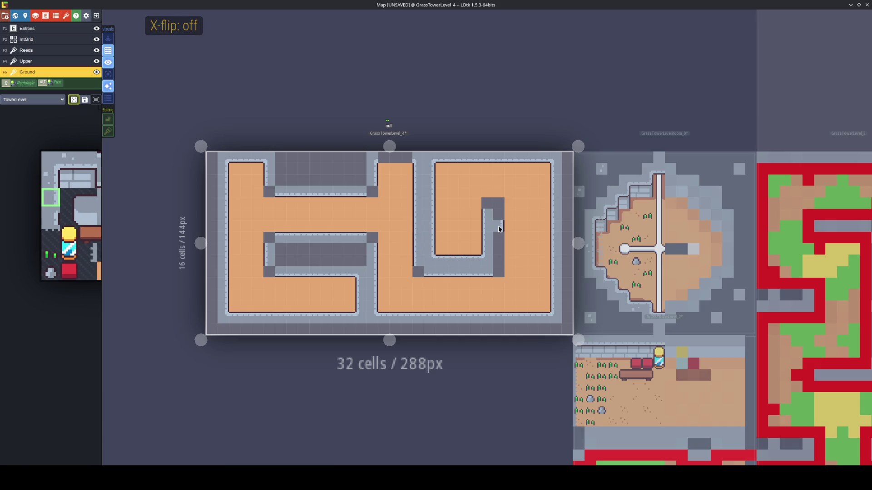
left_click_drag(498, 218, 497, 248)
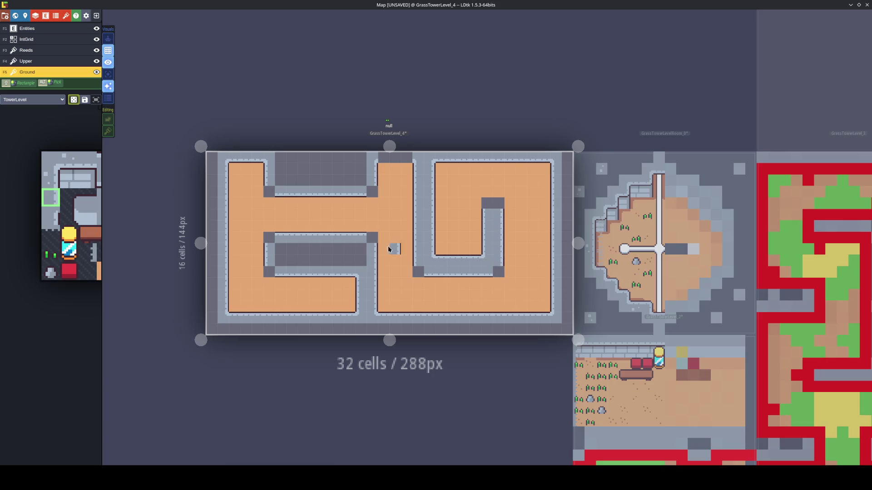
Turn the middle column's top dark corners into mirrored stone corner tiles
left_click(329, 188, "alt")
key("x")
key("x")
key("x")
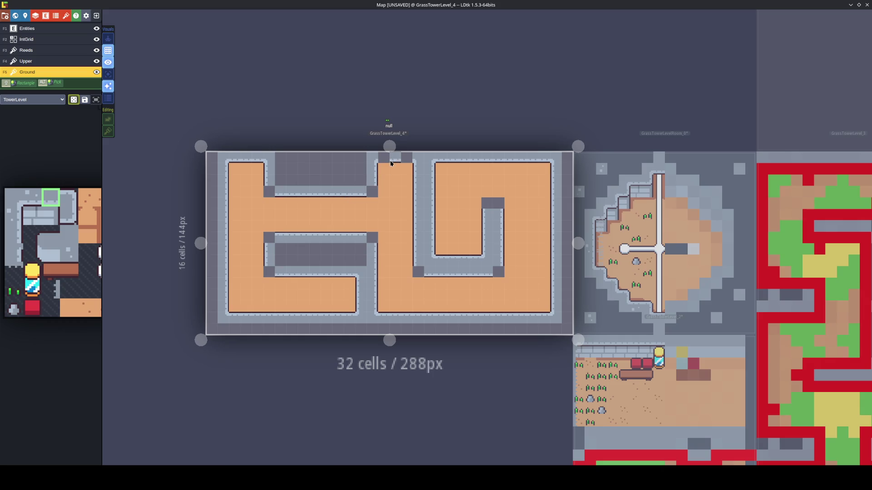
left_click_drag(392, 161, 406, 160)
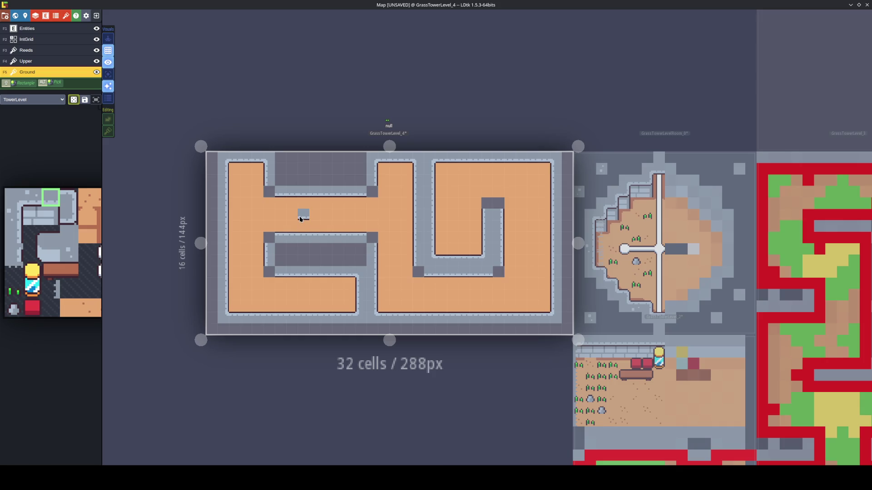
mouse_move(80, 230)
left_click(69, 198)
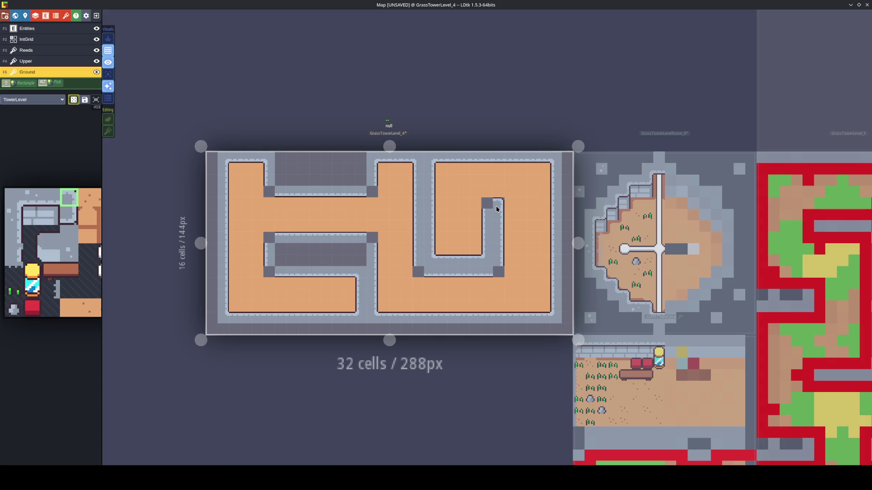
key("x")
Place corner tiles at the middle wall's top-left and both bottom corners of the U
left_click(268, 236)
key("x")
mouse_move(66, 222)
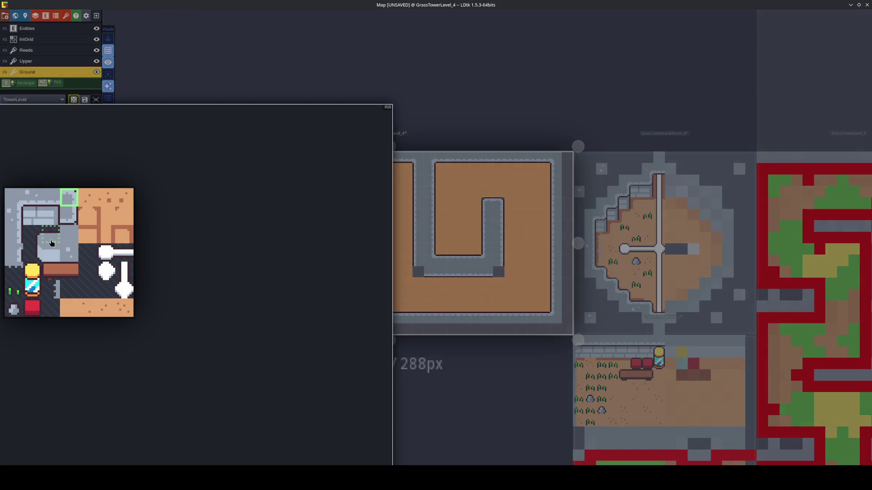
left_click_drag(66, 222, 87, 235)
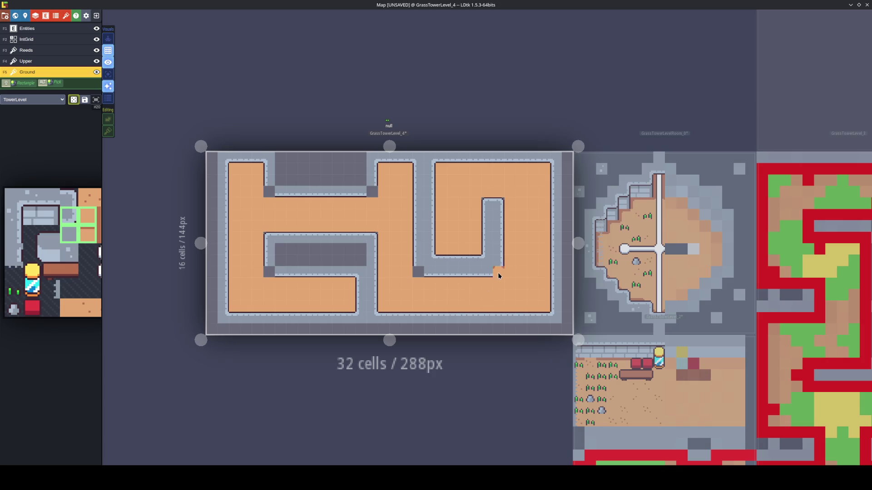
left_click(498, 272)
mouse_move(75, 255)
left_click(69, 234)
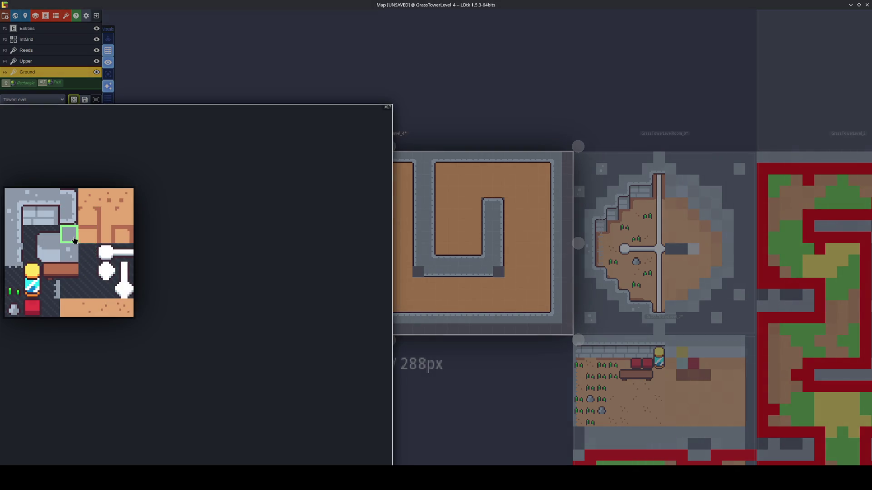
left_click(69, 216)
left_click(498, 272)
key("x")
left_click(414, 277)
Move the U-shaped walls up one cell and fill the strip beneath with sand
mouse_move(512, 296)
left_mouse_down()
mouse_move(404, 245)
mouse_move(404, 234)
left_mouse_up()
mouse_move(467, 279)
left_mouse_down()
mouse_move(472, 261)
mouse_move(468, 272)
left_mouse_up()
left_click(522, 279, "alt")
left_click_drag(513, 295, 401, 300)
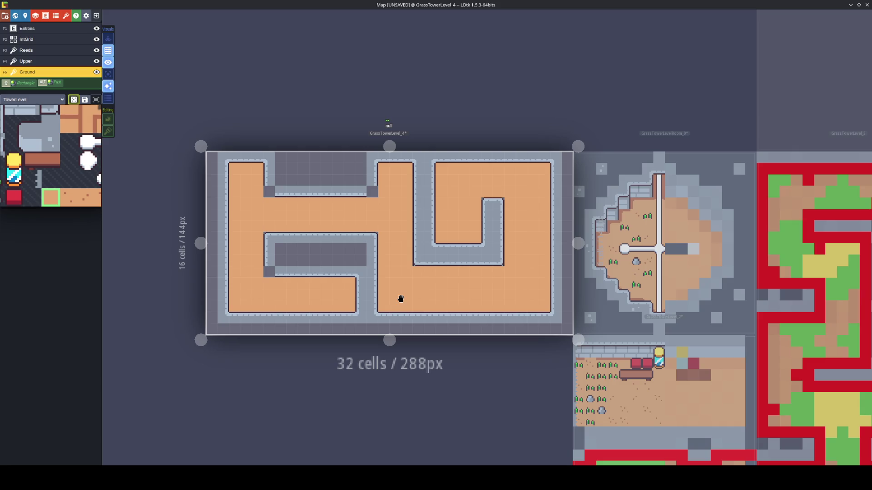
Select the inner wall areas and place a mirrored grey wall tile at the top-left wall corner
mouse_move(383, 283)
left_mouse_down()
mouse_move(257, 270)
mouse_move(257, 263)
mouse_move(301, 262)
mouse_move(307, 273)
left_mouse_up()
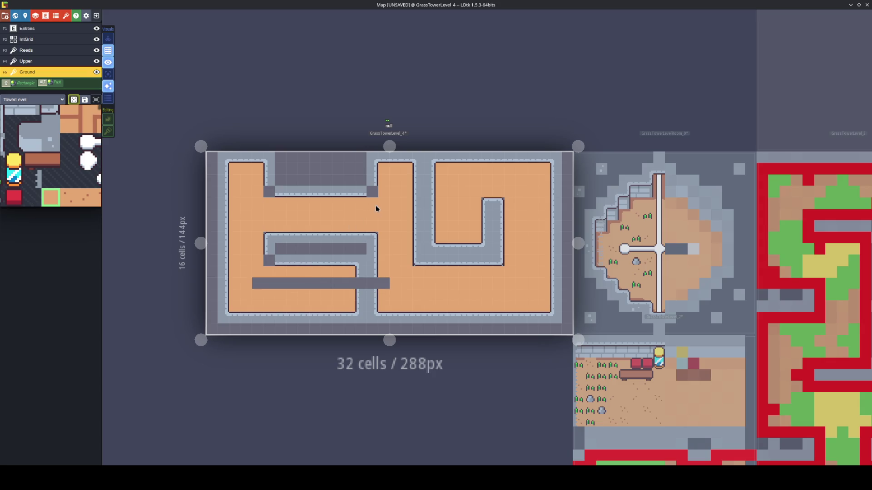
mouse_move(383, 197)
left_mouse_down()
mouse_move(268, 186)
mouse_move(292, 181)
mouse_move(317, 208)
left_mouse_up()
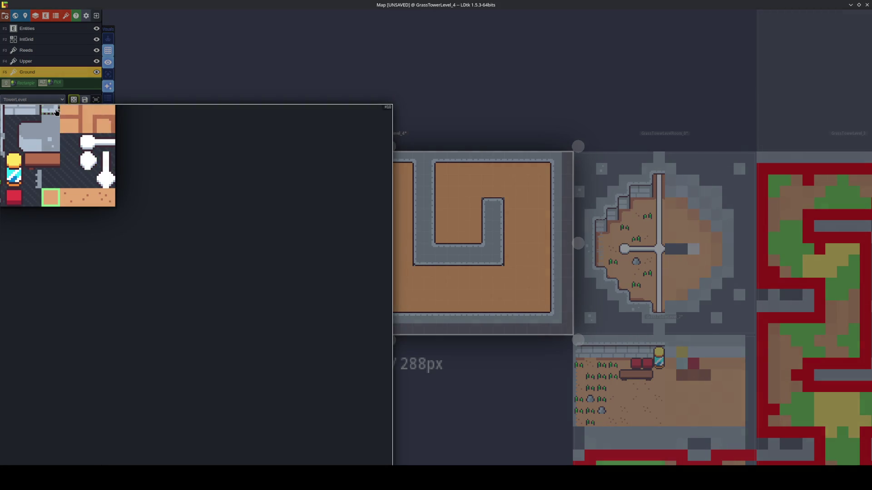
left_click(50, 110)
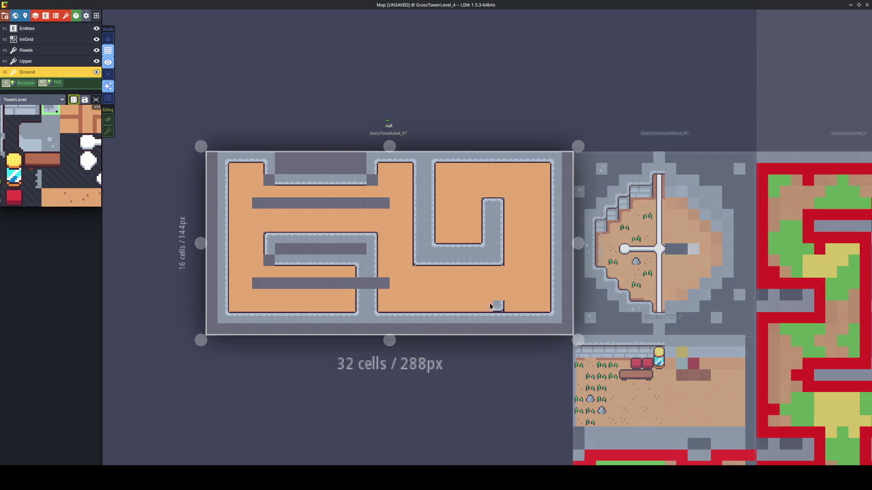
key("x")
left_click(268, 181)
key("x")
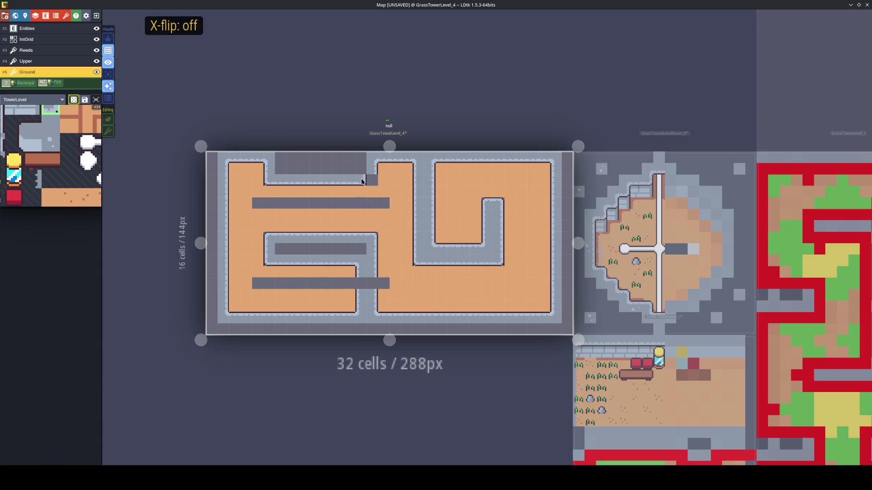
Repaint the upper and lower grey bars with the orange ground tile
left_click(399, 227, "alt")
left_click_drag(389, 204, 247, 202)
left_click_drag(252, 283, 381, 287)
left_click(358, 288, "alt")
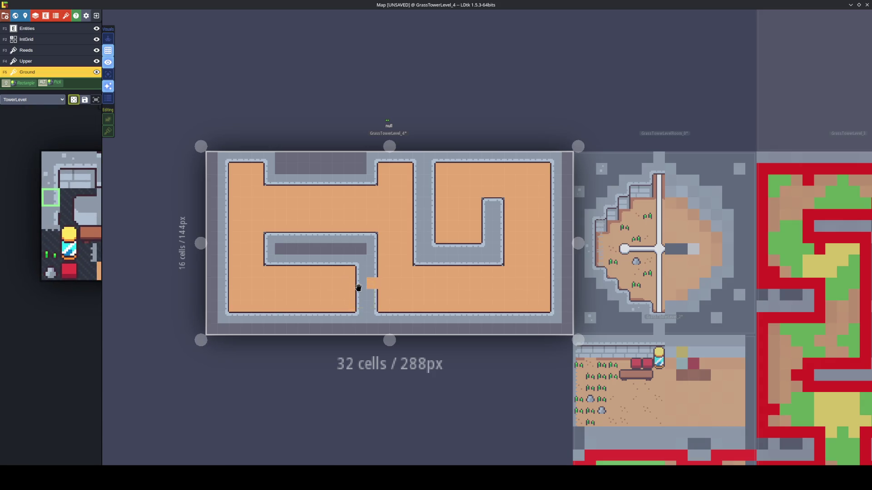
Pick the brick wall-face tile and place mirrored and unmirrored faces under the corridor walls
key("x")
mouse_move(68, 214)
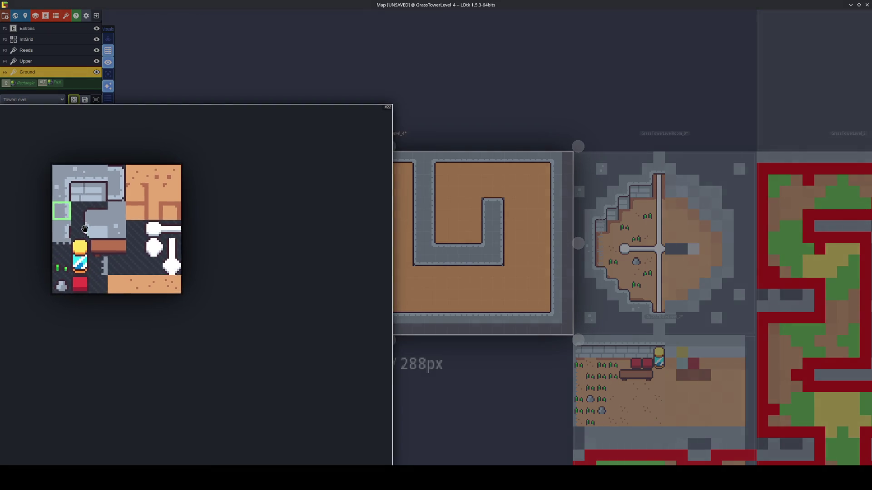
left_click(118, 211)
key("x")
left_click(270, 271)
left_click(270, 191)
key("x")
left_click(359, 192)
left_click(371, 192)
key("x")
left_click(418, 271)
Fill the lower wall-face row and paint brick face rows across both rooms' tops
mouse_move(124, 227)
left_click(476, 274)
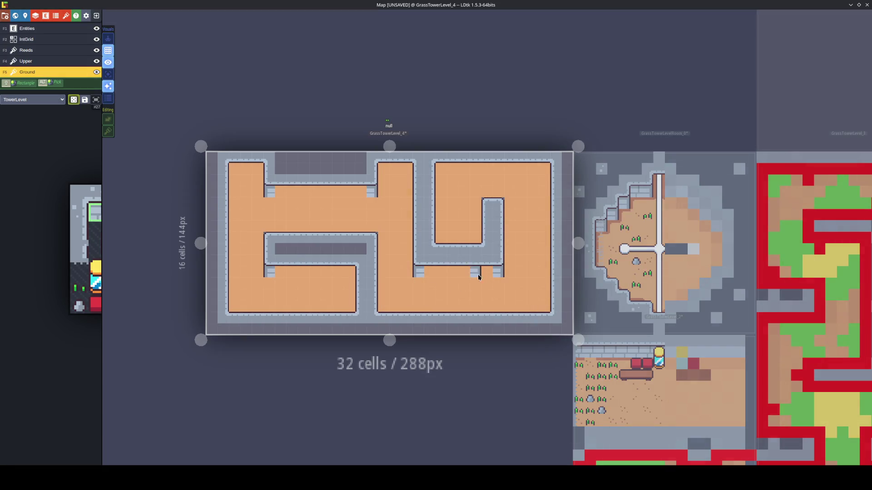
left_click(463, 272)
left_click(434, 271)
left_click(346, 274)
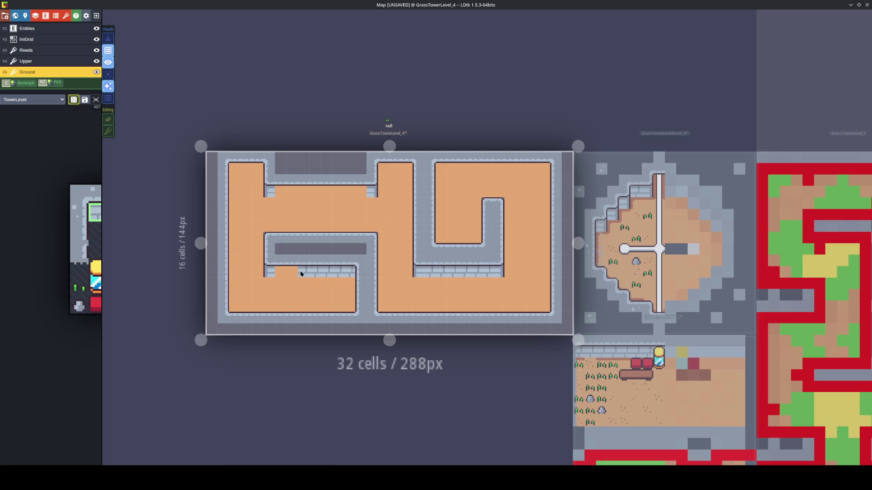
key("x")
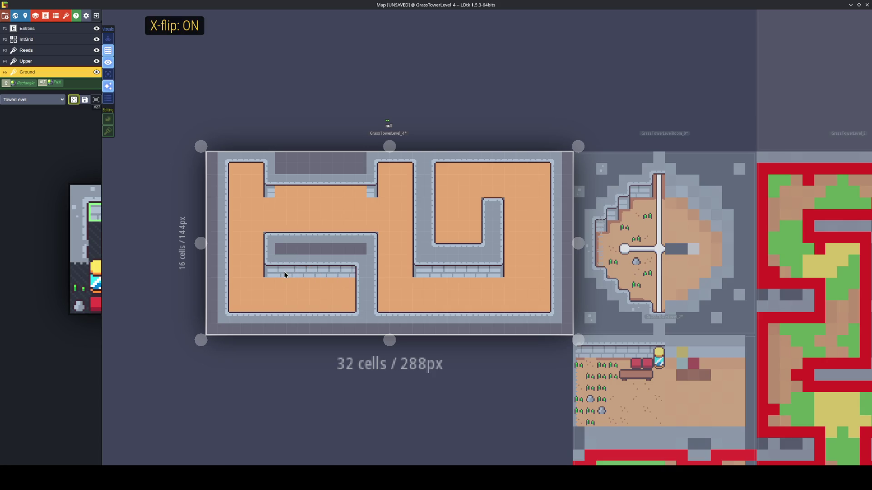
left_click(287, 193)
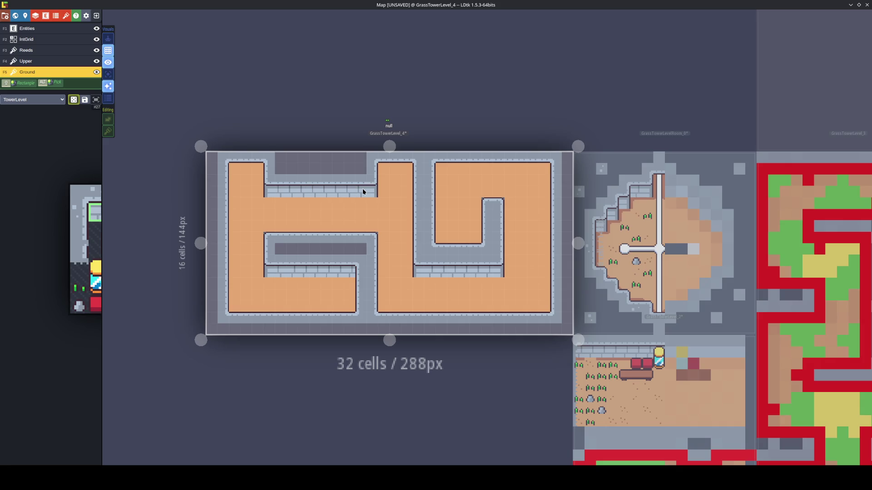
key("x")
key("x")
mouse_move(538, 171)
left_mouse_down()
mouse_move(468, 172)
mouse_move(435, 185)
mouse_move(434, 171)
mouse_move(384, 172)
left_mouse_up()
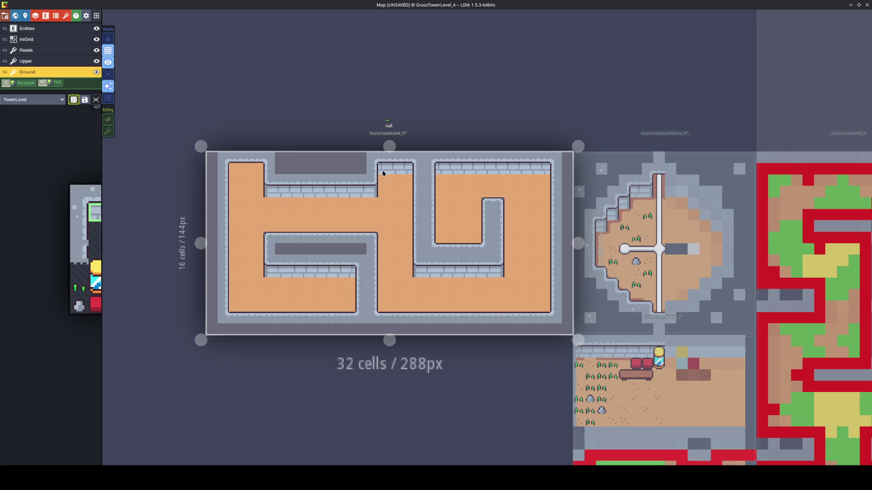
left_click_drag(260, 173, 242, 172)
Try moving the right room's wall notch down one cell, then undo the move
left_click_drag(480, 194, 516, 217)
left_click(521, 199, "alt")
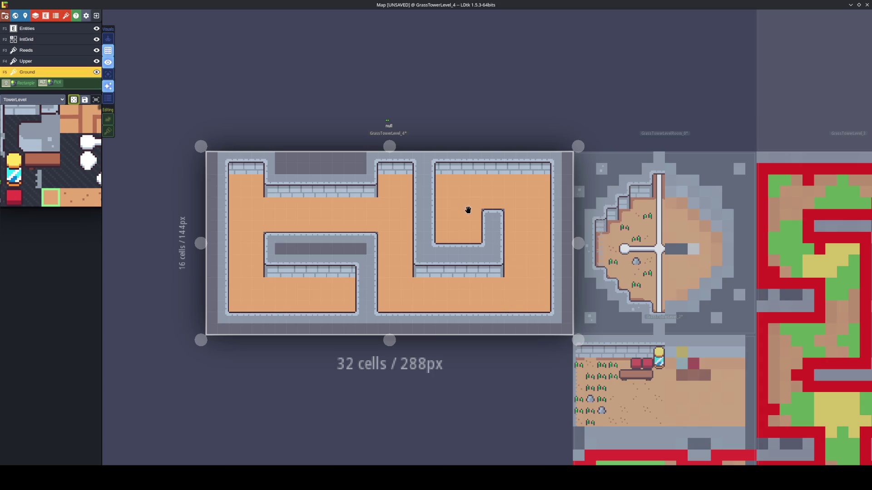
left_click_drag(516, 285, 493, 267)
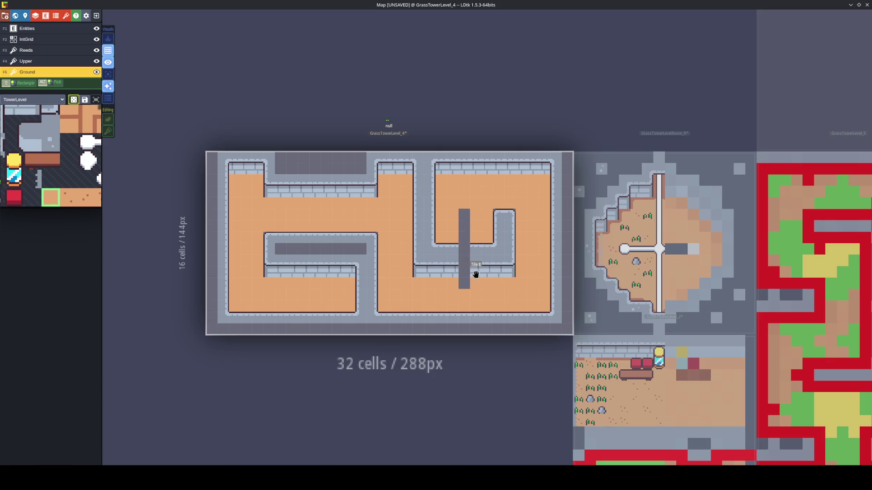
left_click_drag(475, 210, 476, 287)
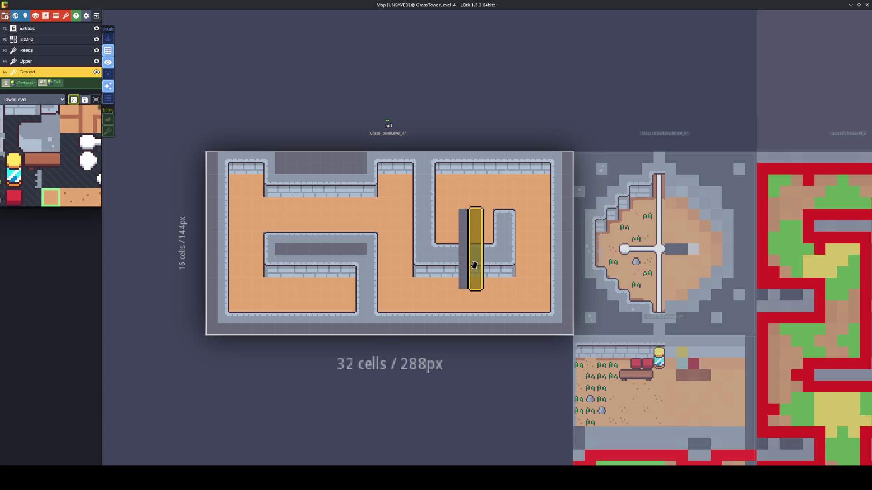
key("ctrl+z")
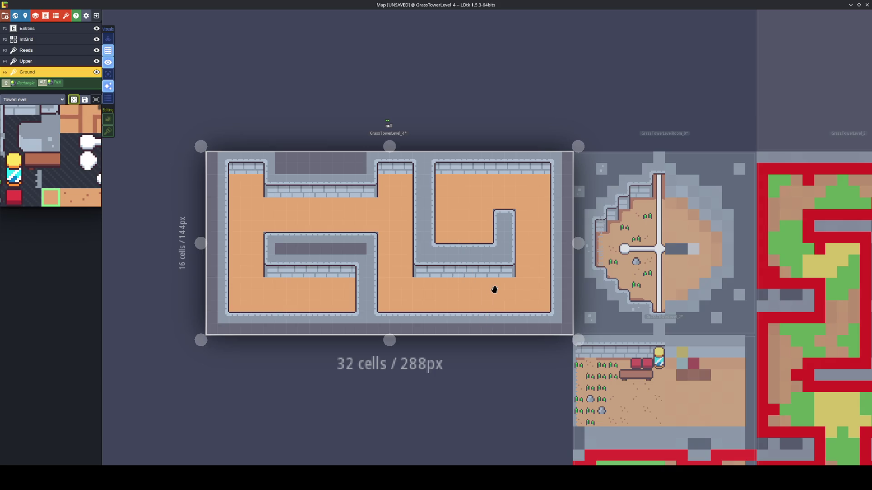
Save the project, then paint the stray wall corners with orange floor
key("ctrl+s")
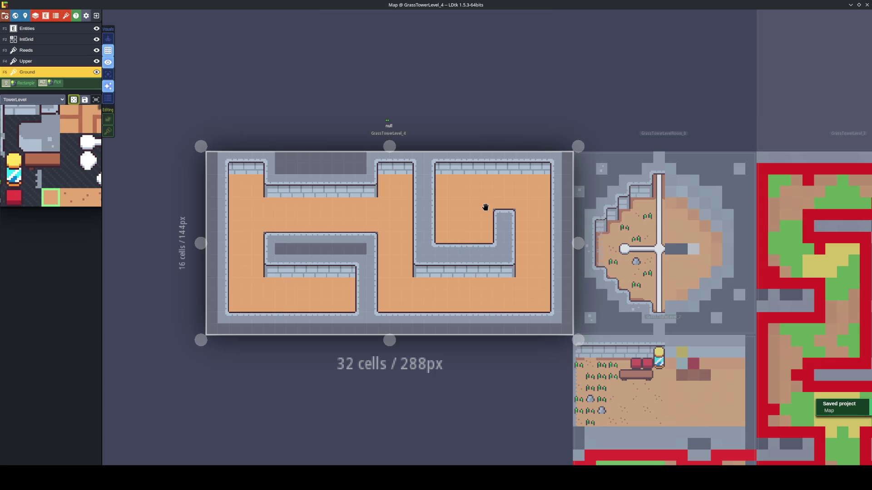
left_click_drag(495, 213, 509, 214)
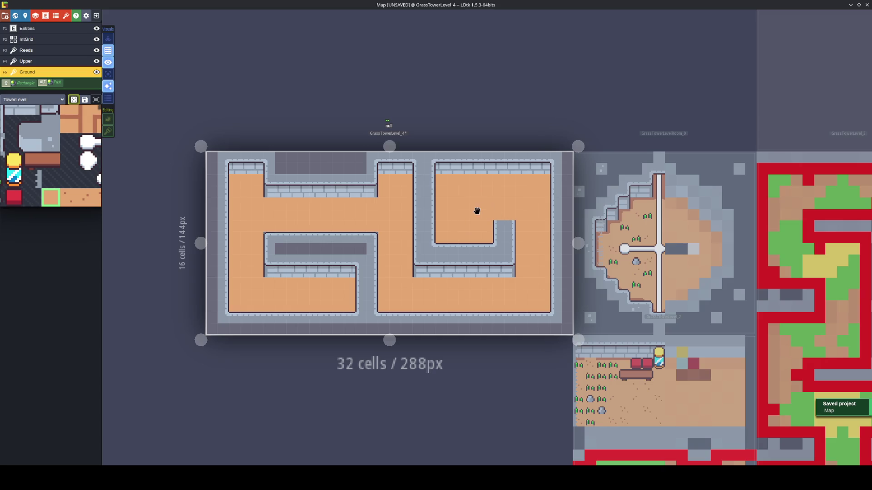
left_click(373, 230)
left_click(266, 235)
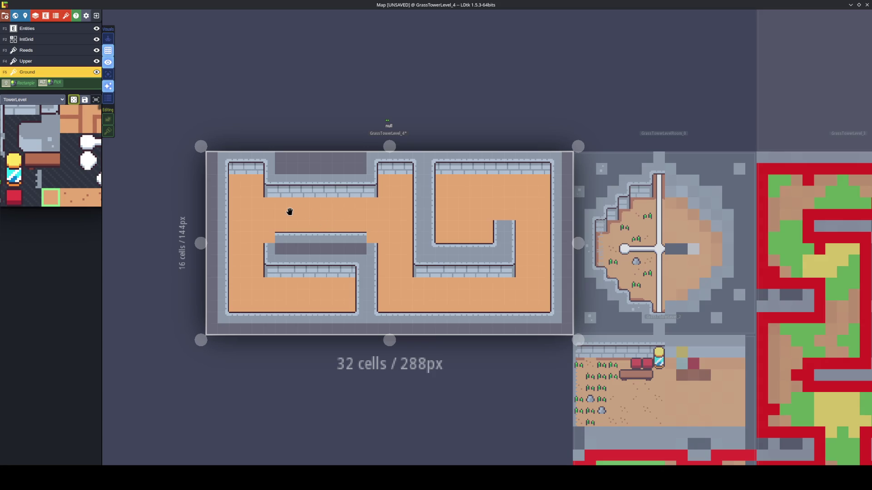
On the Upper layer with TowerLevel tiles, place a mirrored corner at the middle wall's left end
left_click(36, 61)
mouse_move(57, 196)
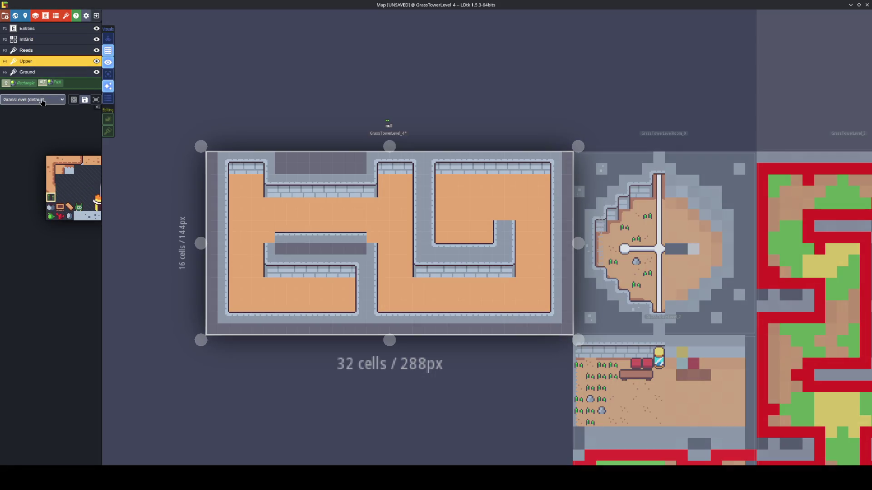
left_click(46, 99)
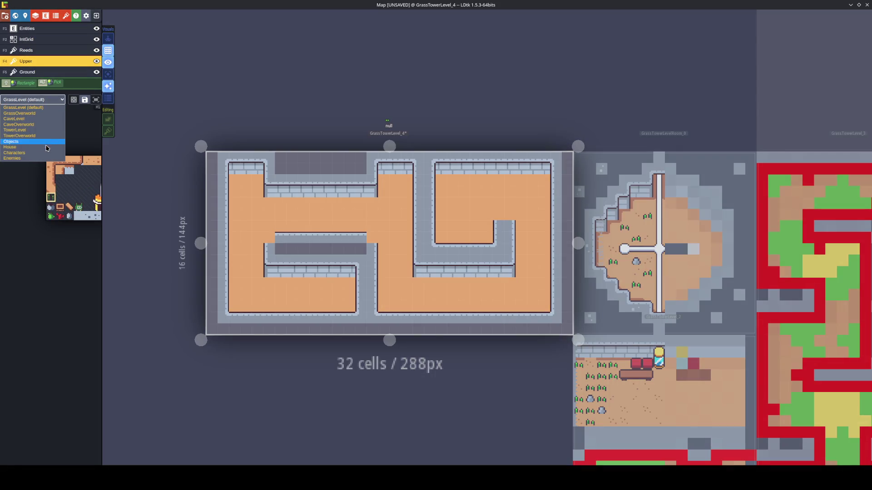
left_click(45, 130)
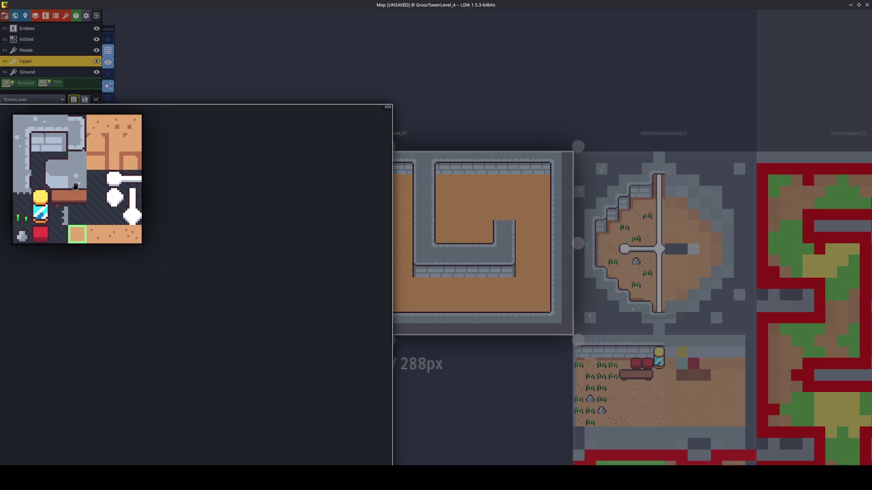
left_click(119, 194)
key("x")
key("x")
key("x")
left_click(269, 238)
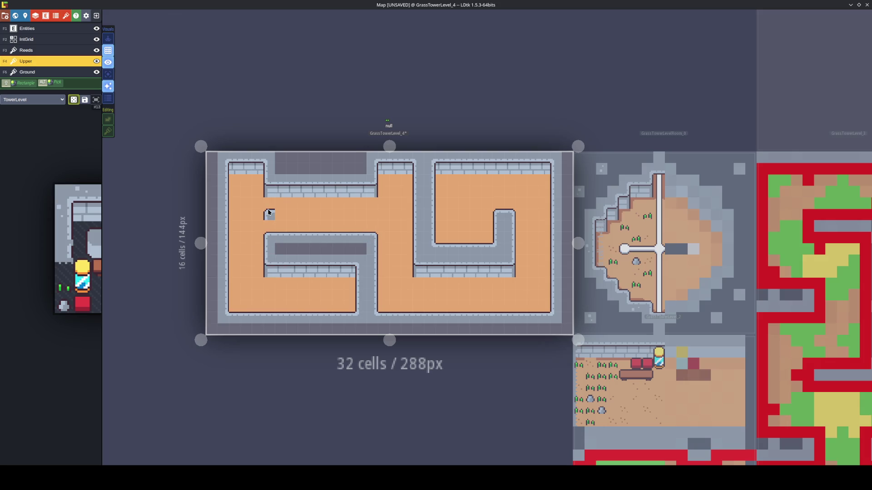
mouse_move(80, 203)
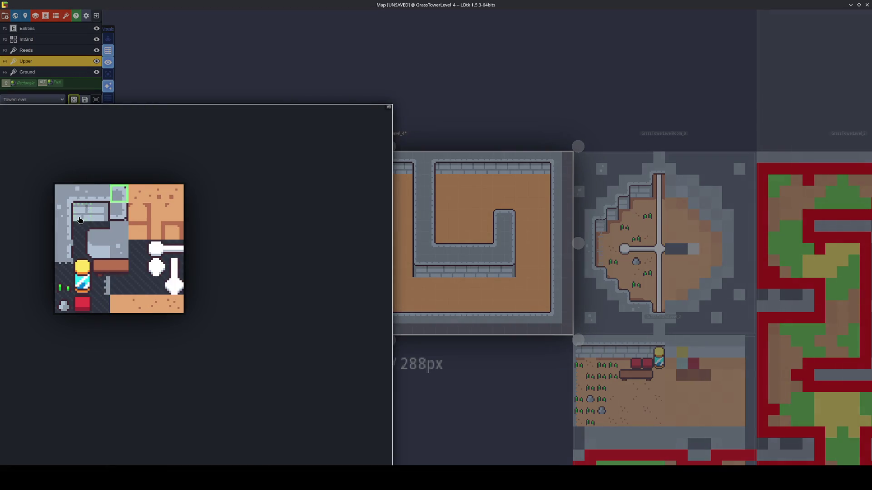
left_click(176, 232)
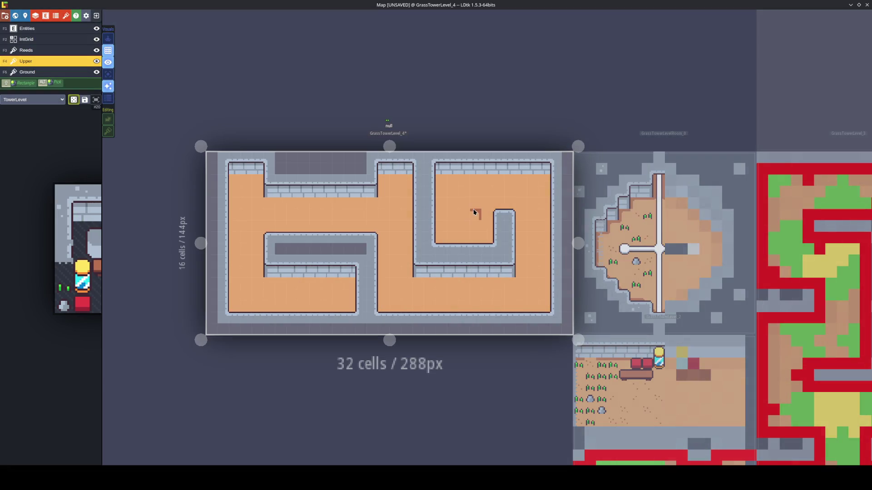
Place corner tiles at the right room's top-right and on both sides atop the middle column
key("F5")
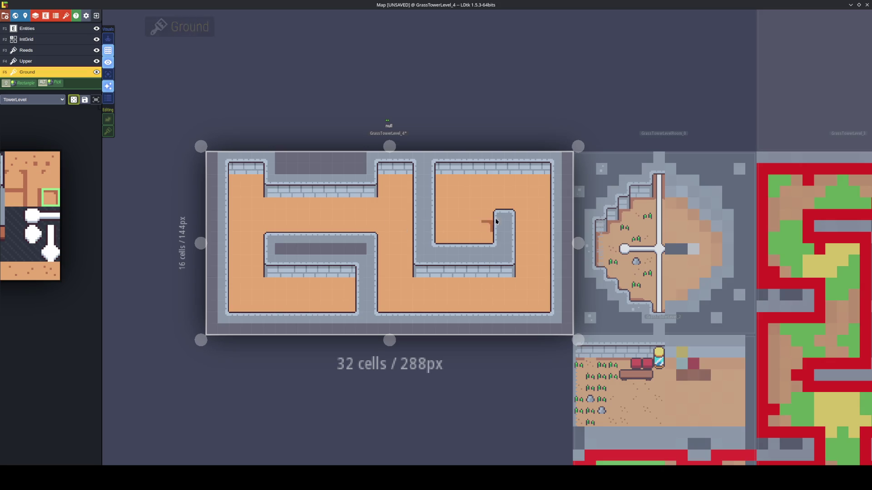
left_click(538, 183)
key("x")
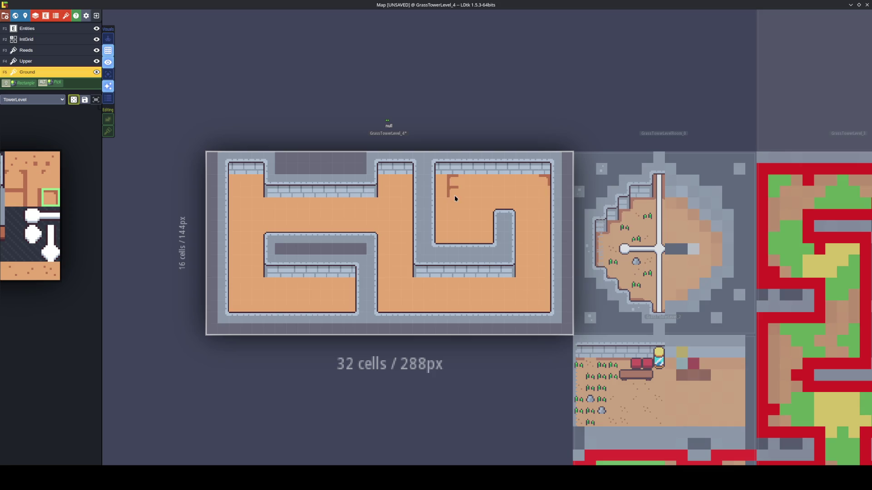
key("x")
left_click(404, 179)
key("x")
left_click(383, 179)
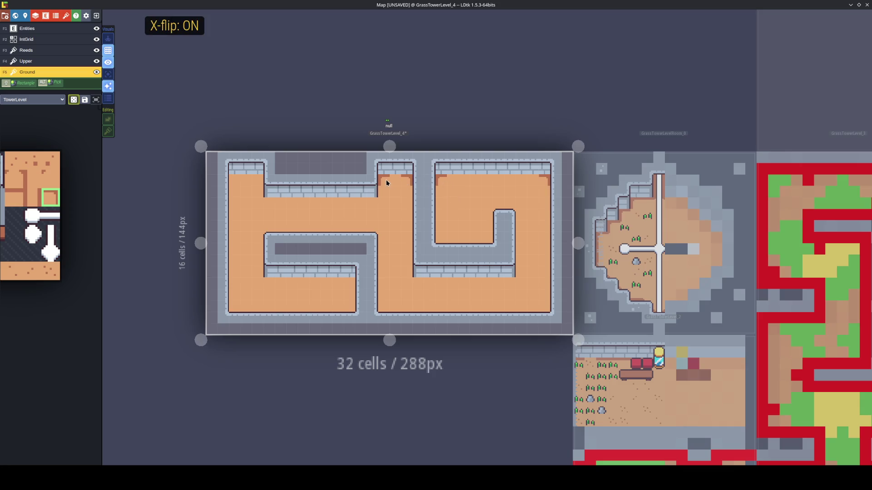
key("x")
Add corner tiles atop both sides of the left column and at the lower-left room
left_click(258, 181)
key("x")
left_click(235, 181)
key("x")
left_click(348, 283)
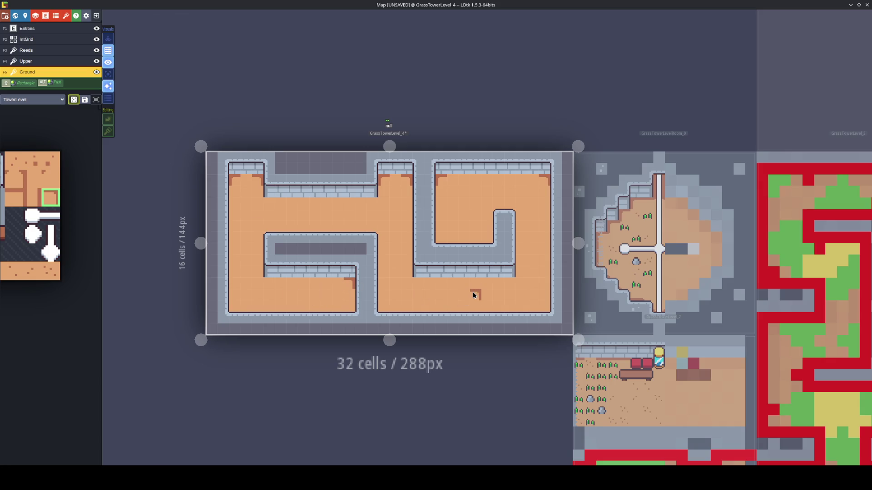
Paint dark edge shading strips down the left room's walls and both middle wall sides
mouse_move(42, 181)
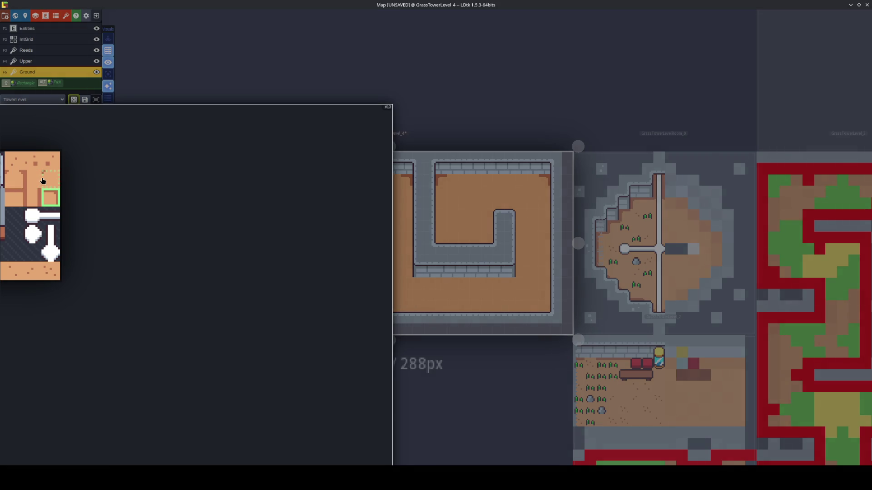
left_click(34, 199)
left_click(31, 185)
left_click_drag(236, 195, 236, 312)
key("x")
left_click(253, 253)
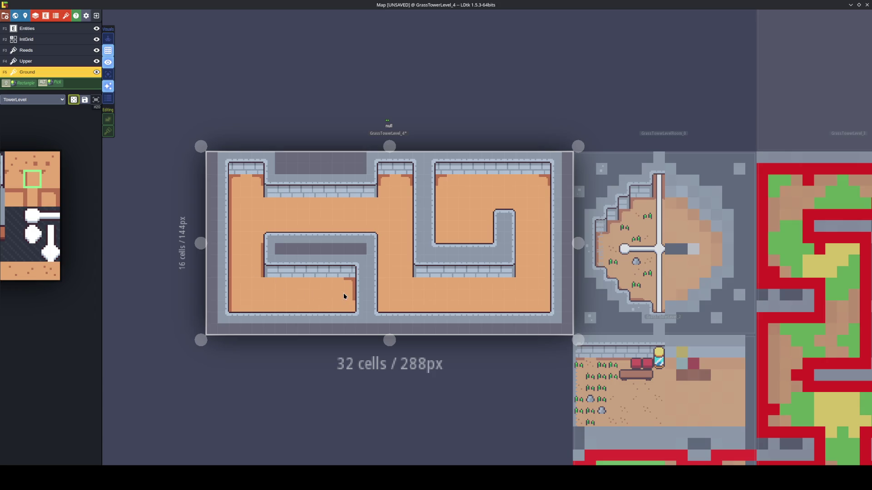
left_click_drag(401, 192, 404, 272)
key("x")
left_click_drag(383, 245, 383, 300)
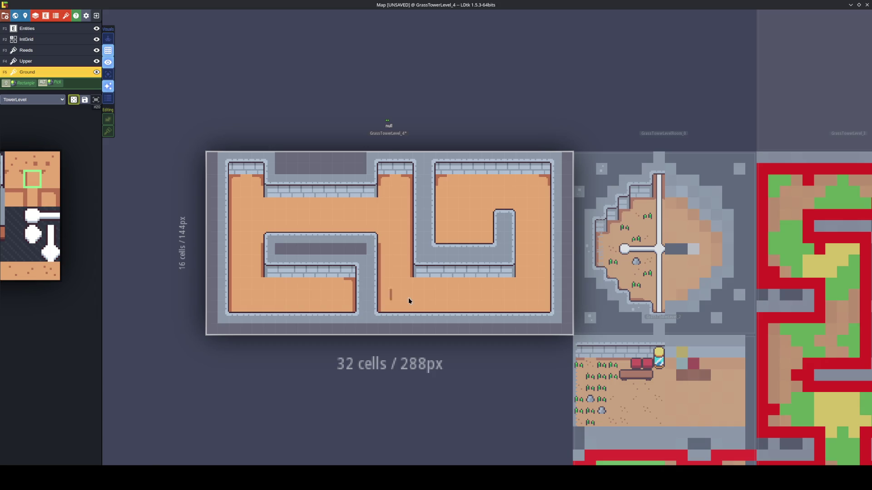
Paint edge shading strips along the right room's walls and the inner room's left wall
left_click_drag(517, 230, 520, 270)
key("x")
left_click_drag(540, 189, 543, 312)
key("x")
left_click_drag(446, 194, 435, 243)
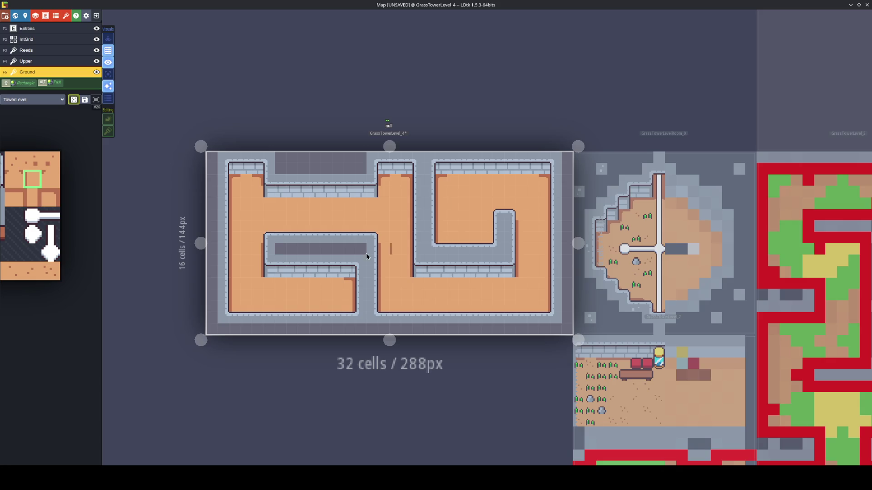
key("x")
key("space")
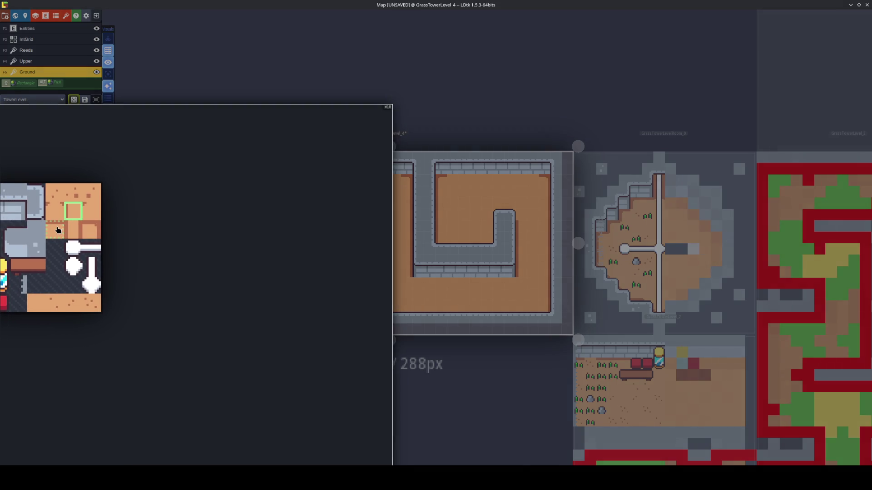
Shade the floor rows under the right room's and top-middle wall faces, then save
left_click(55, 229)
left_click_drag(528, 180, 448, 181)
left_click_drag(499, 286, 415, 286)
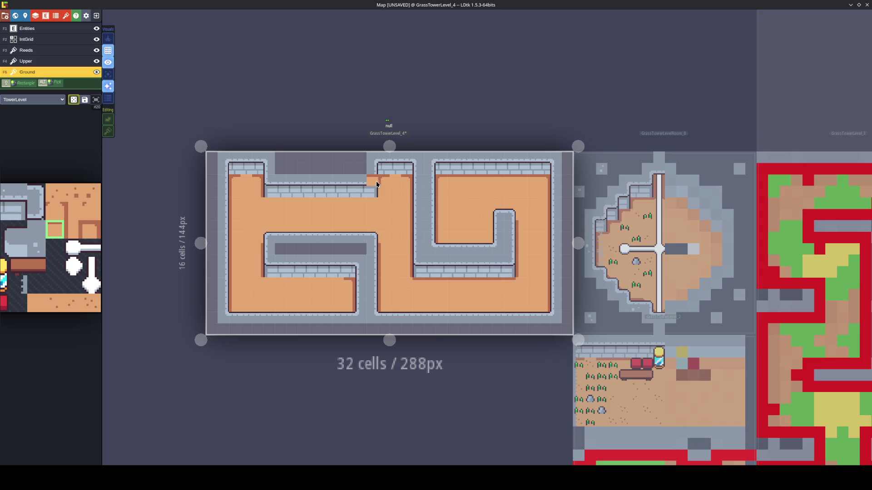
left_click_drag(373, 207, 266, 205)
left_click(254, 188, "alt")
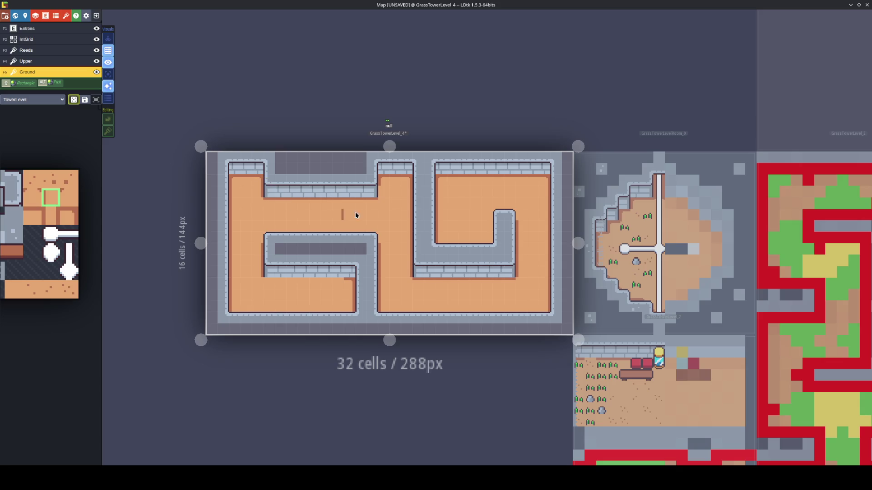
key("x")
left_click(327, 204, "alt")
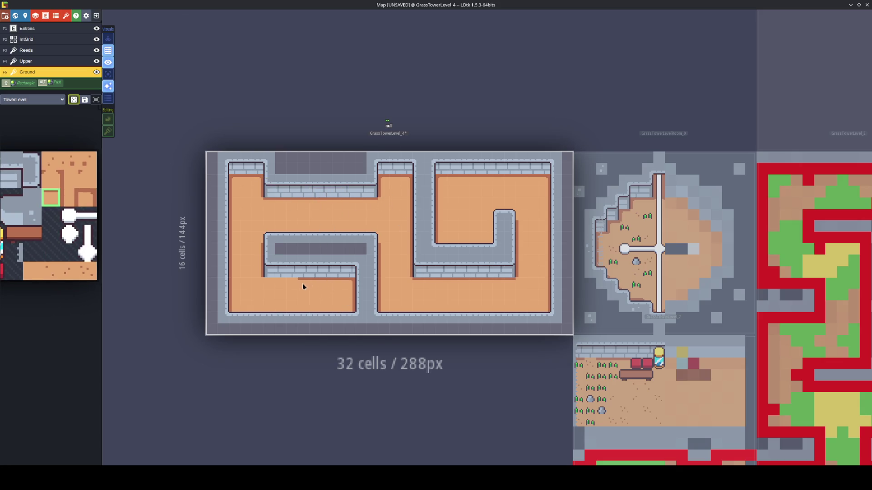
key("ctrl+s")
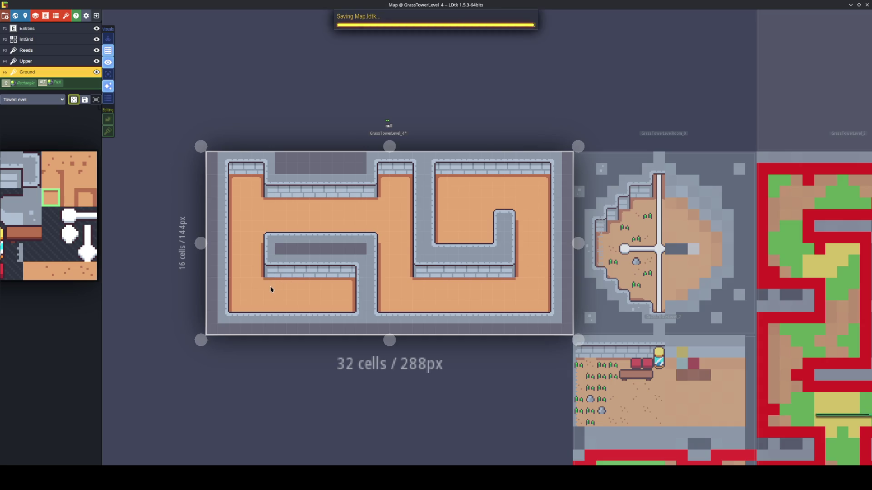
Pick another edge tile, test its X and Y flip orientations, and save again
mouse_move(85, 202)
left_click(81, 180)
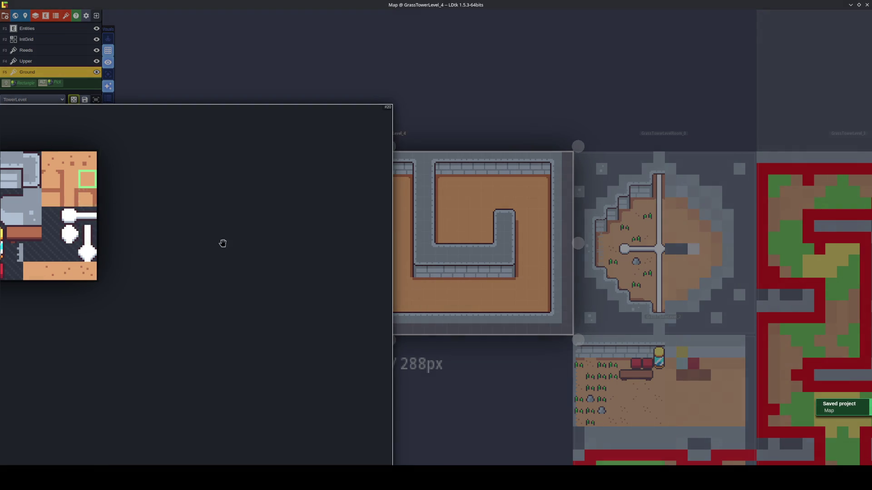
key("x")
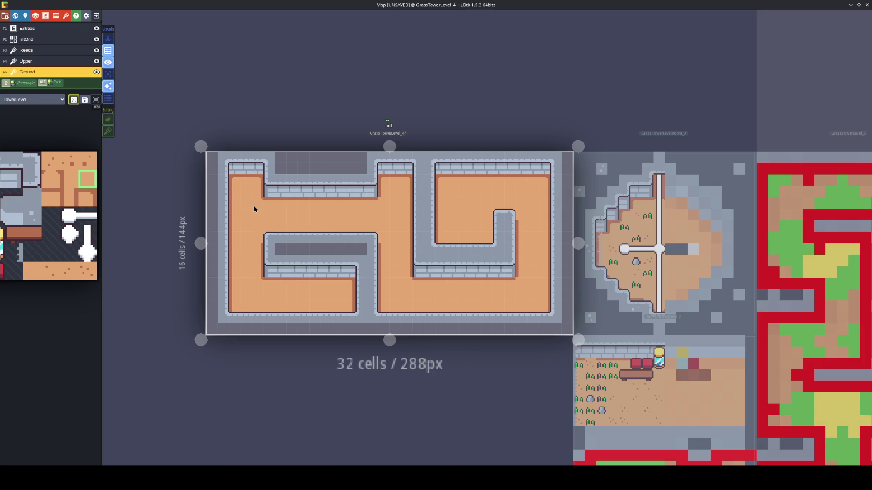
key("x")
key("x")
key("x")
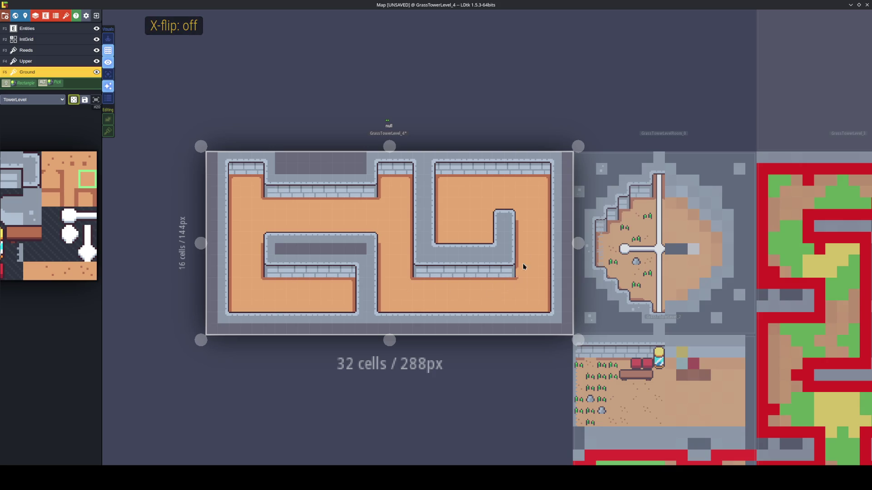
key("y")
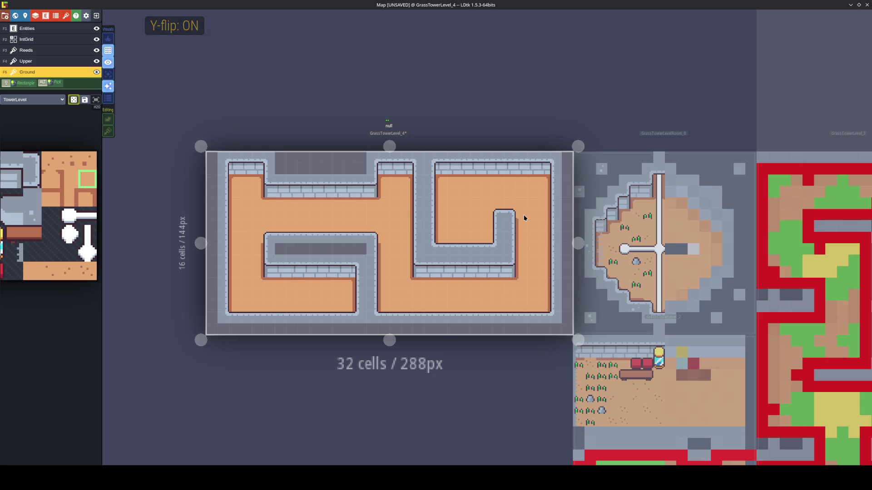
key("x")
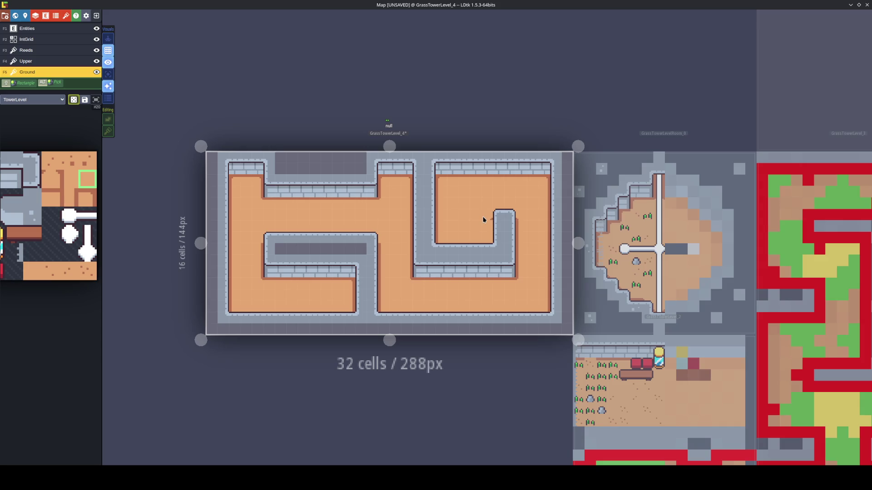
key("x")
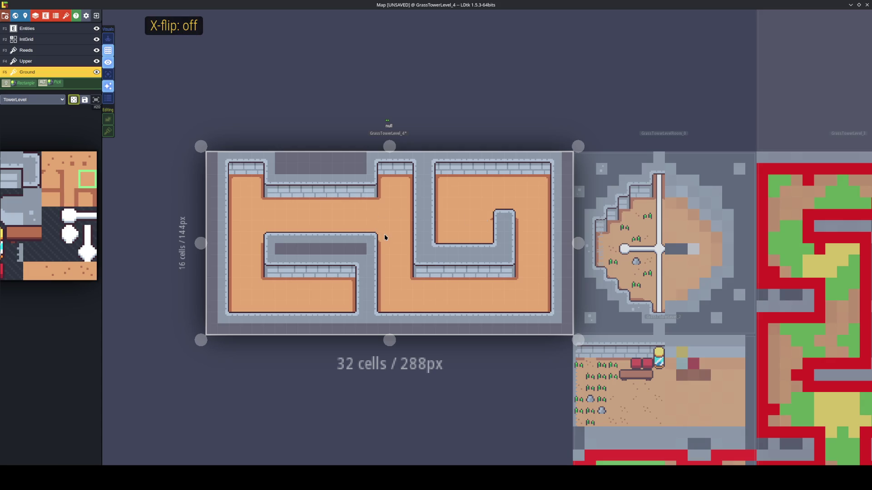
key("x")
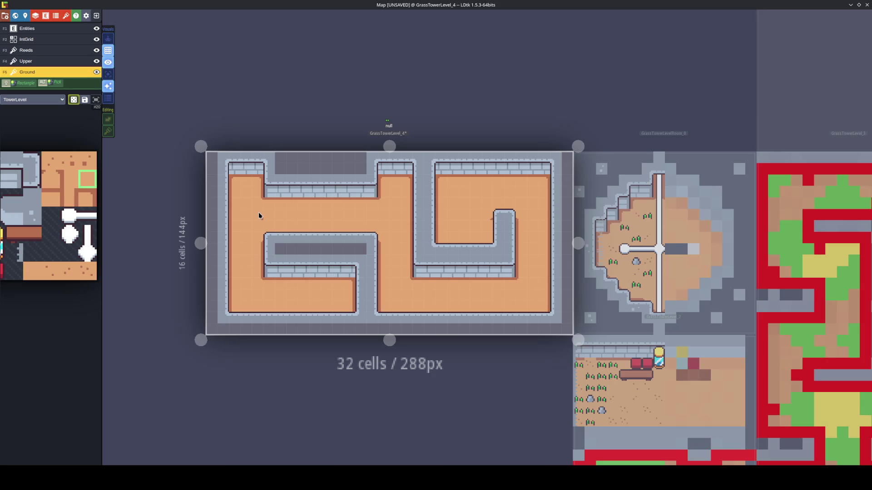
key("x")
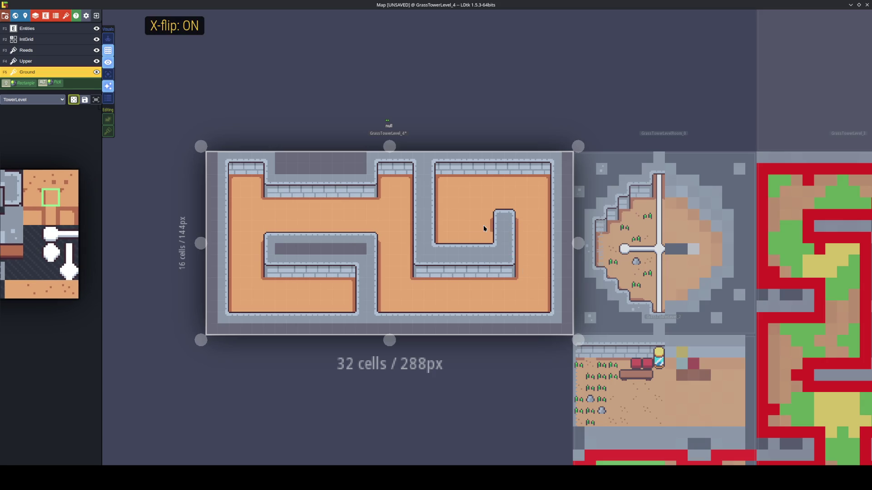
scroll(438, 304, "up", 2)
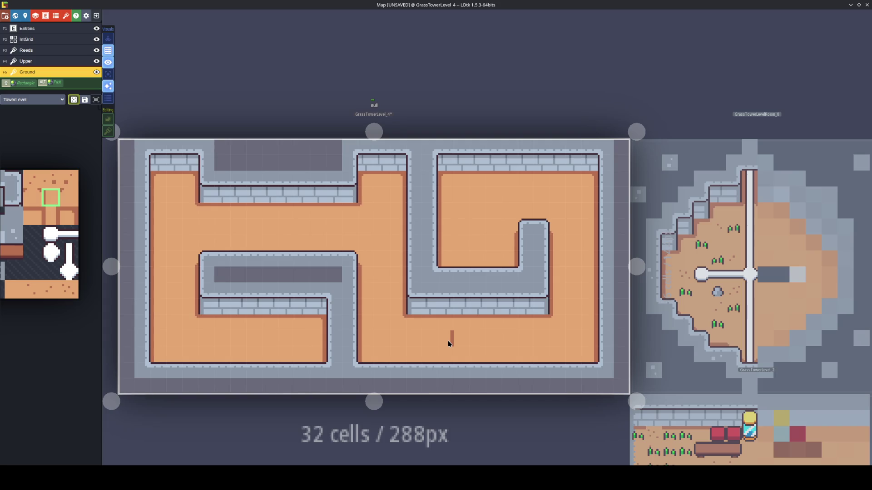
key("ctrl+s")
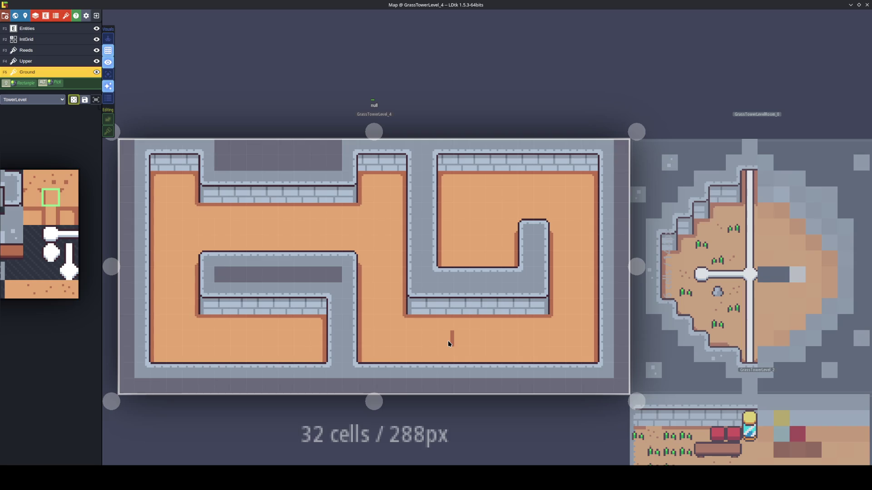
scroll(447, 340, "up", 2)
scroll(448, 341, "down", 2)
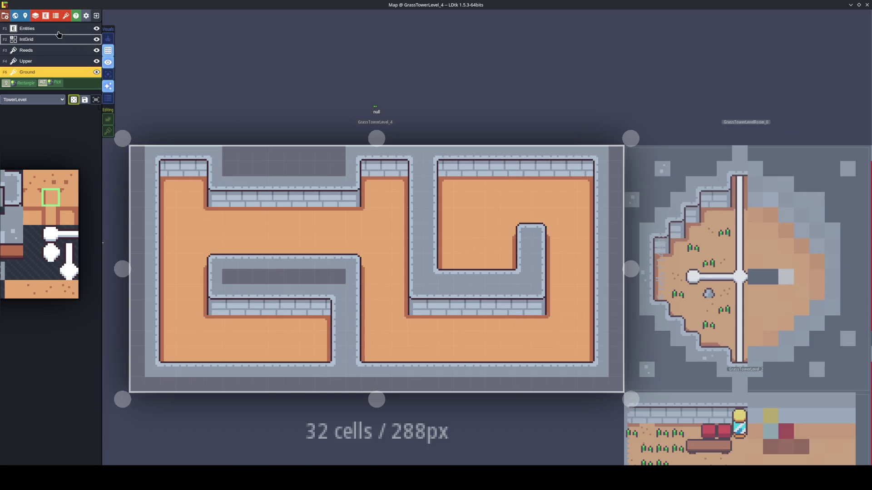
Set the level's Bg color to a lighter grey and save the project
left_click(20, 13)
left_click(25, 15)
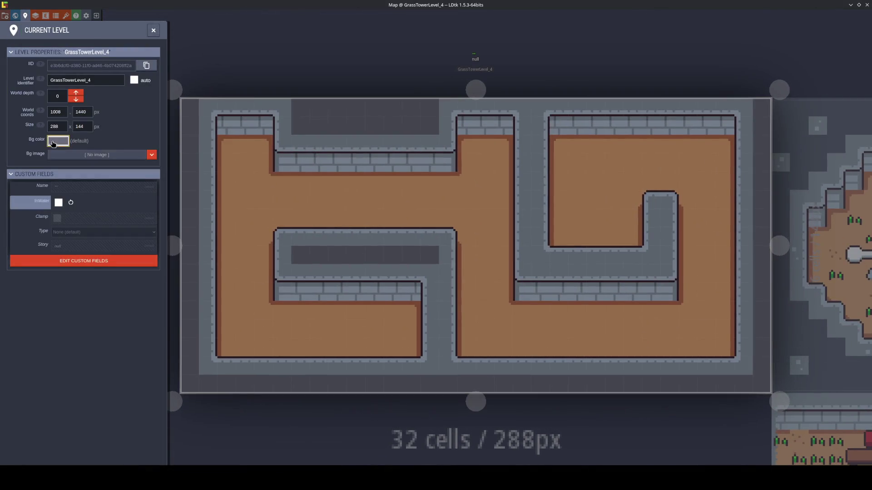
left_click(58, 141)
left_click(73, 241)
left_click(288, 325)
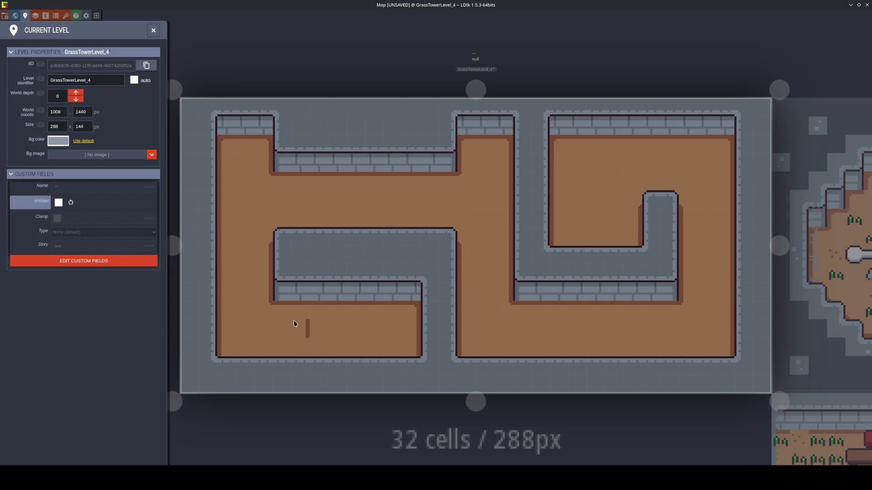
left_click(294, 324)
key("ctrl+s")
Pick the wall tile from the level and paint it in the right room
scroll(314, 331, "down", 1)
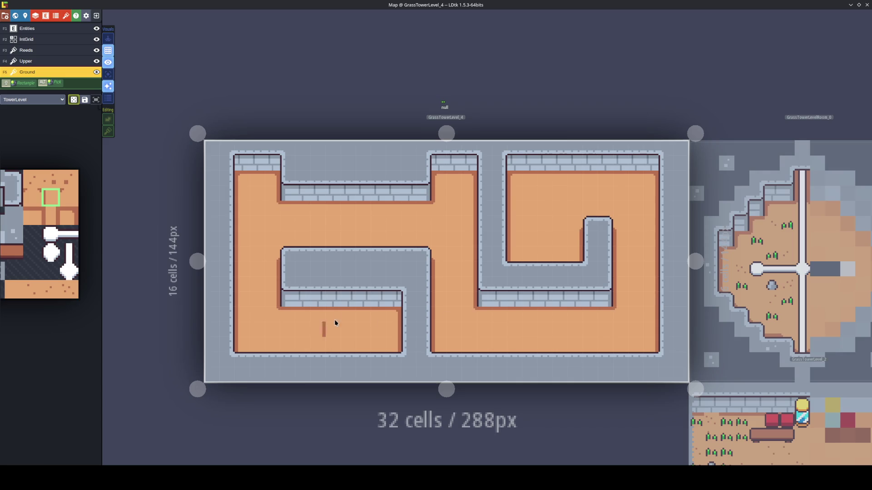
left_click(364, 258, "alt")
left_click(622, 297)
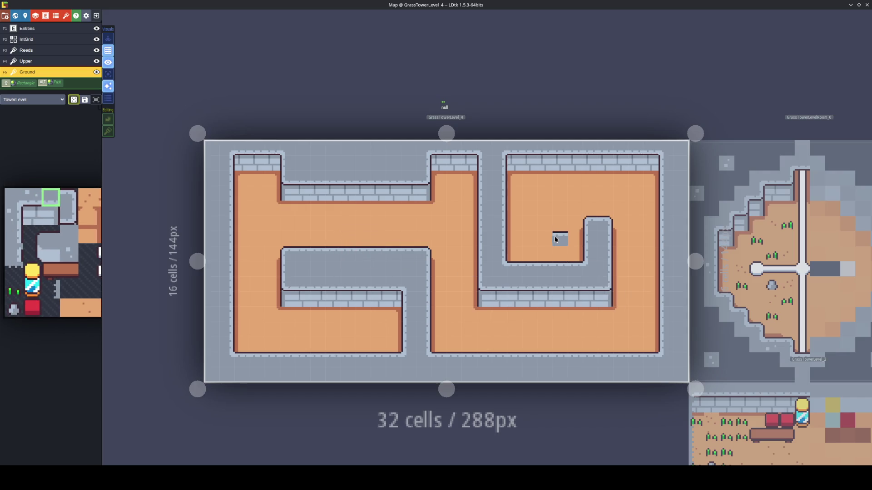
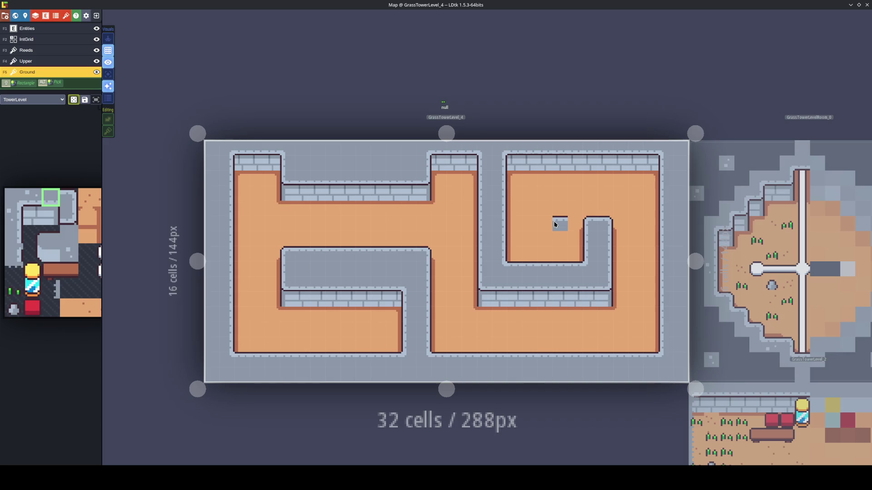
Paint orange floor tiles through the bottom wall to the level edge, erasing a stray tile
scroll(375, 335, "up", 2)
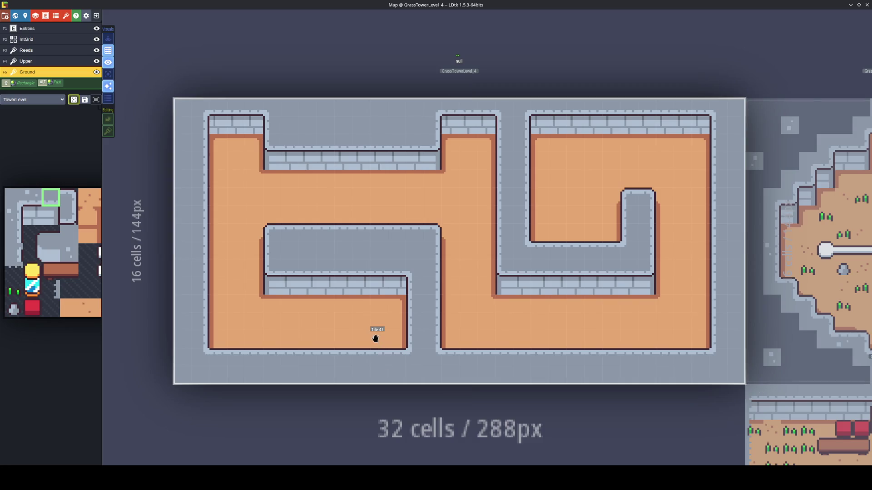
left_click(382, 338, "alt")
mouse_move(399, 345)
left_mouse_down()
mouse_move(396, 370)
mouse_move(358, 370)
left_mouse_up()
left_click(381, 356)
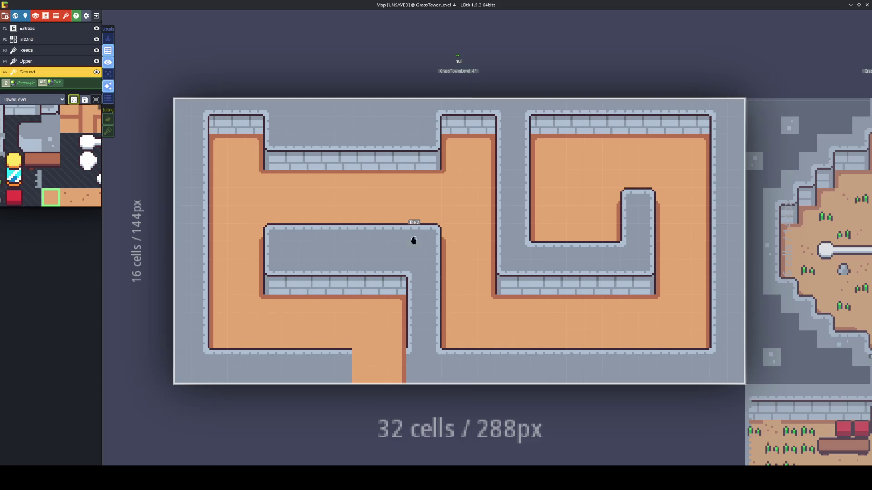
left_click(345, 348)
right_click(397, 375)
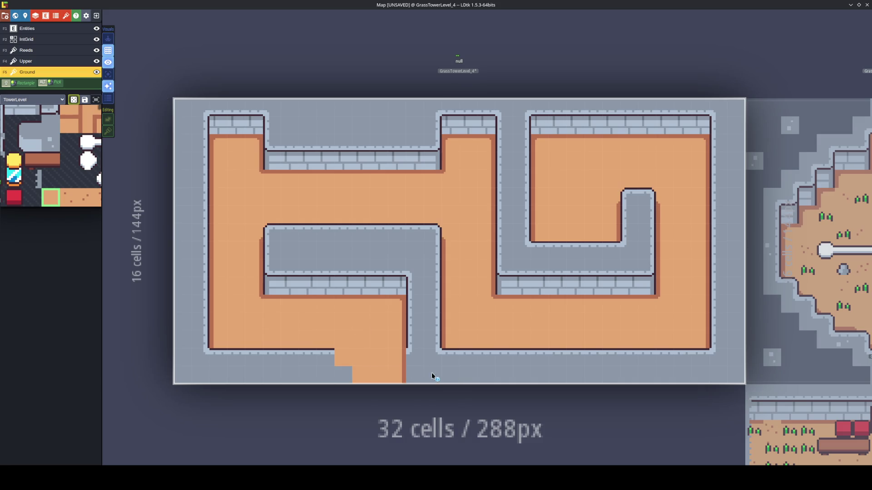
Fill the grey gap at the opening with floor and restore the missing bottom wall tile
left_click(483, 356, "alt")
left_click(363, 376)
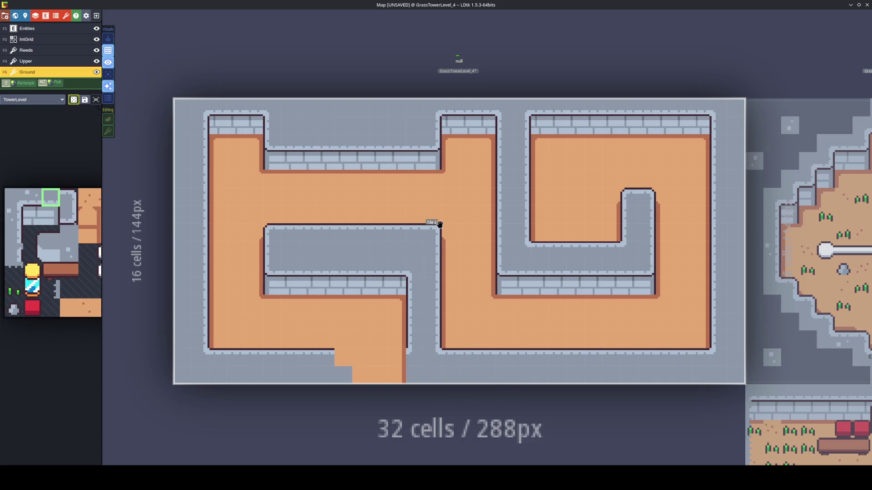
left_click(431, 230, "alt")
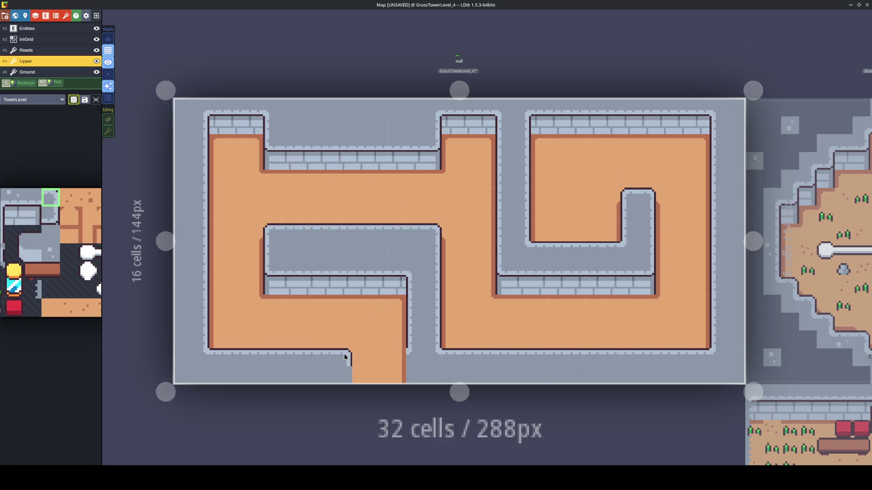
left_click(202, 308, "alt")
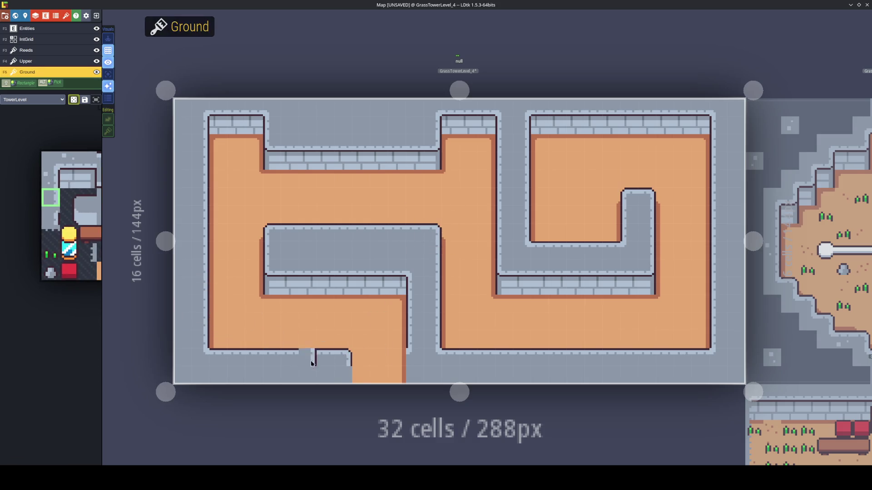
left_click(290, 357)
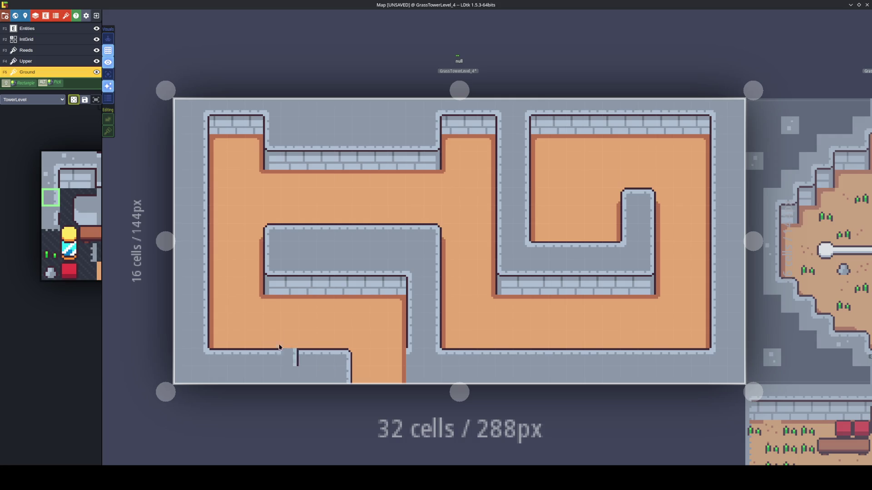
Place horizontally mirrored floor and wall-edge tiles at the opening's edge, then save
left_click(249, 234, "alt")
key("x")
left_click(366, 357)
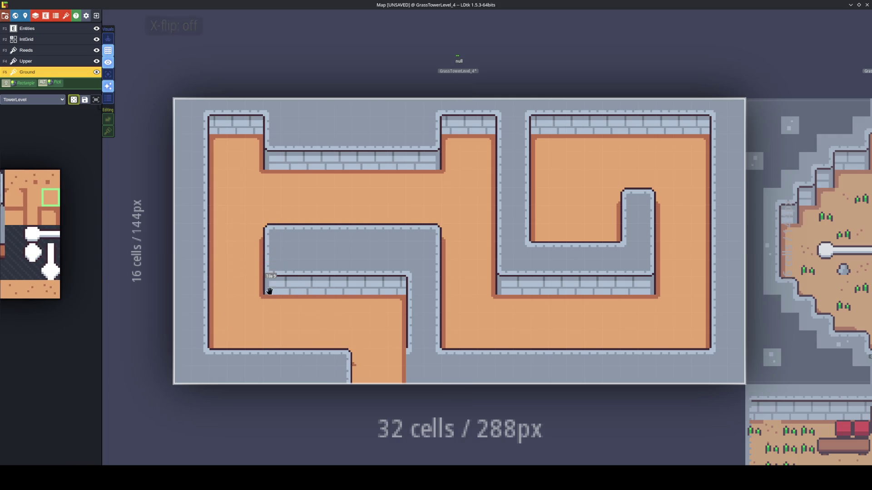
left_click(253, 282, "alt")
key("x")
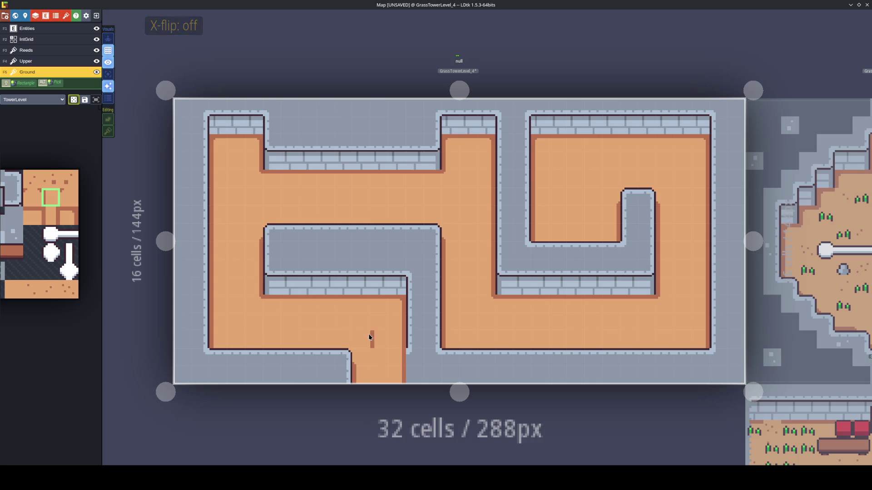
key("ctrl+s")
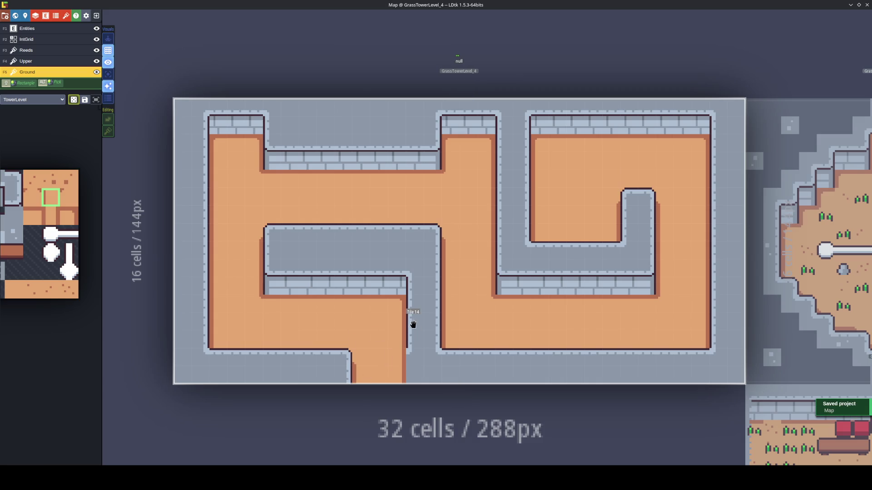
Stack vertically flipped wall-edge tiles along the opening's bottom, save, and go to Entities
left_click(411, 349, "alt")
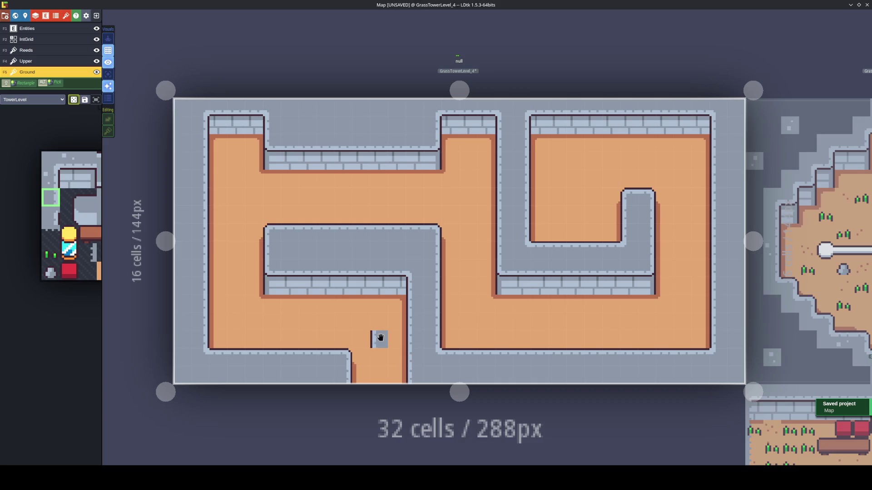
key("ctrl+s")
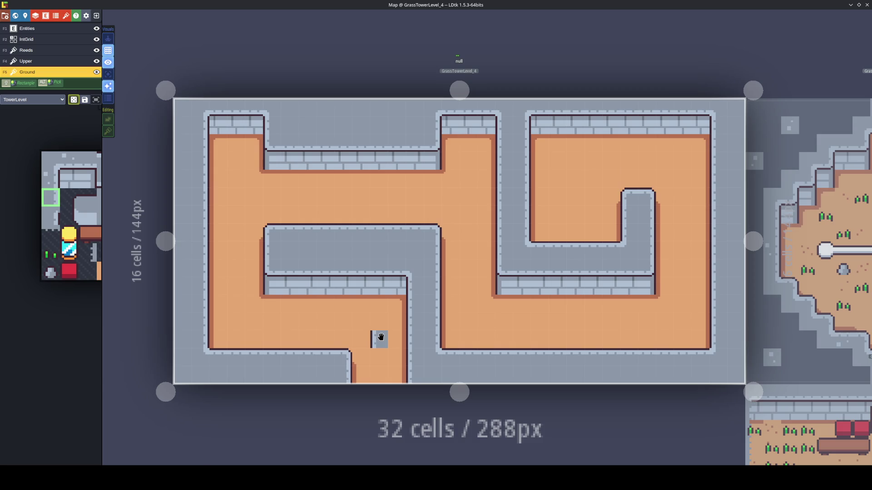
mouse_move(53, 247)
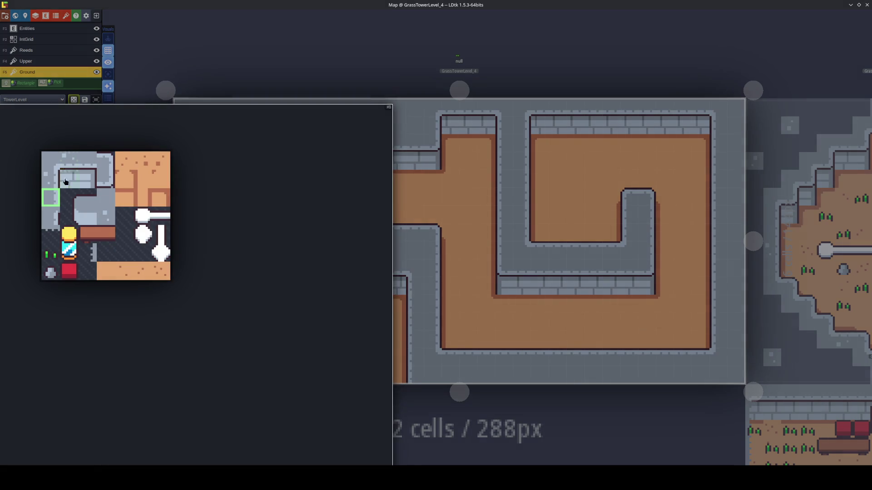
left_click(99, 285)
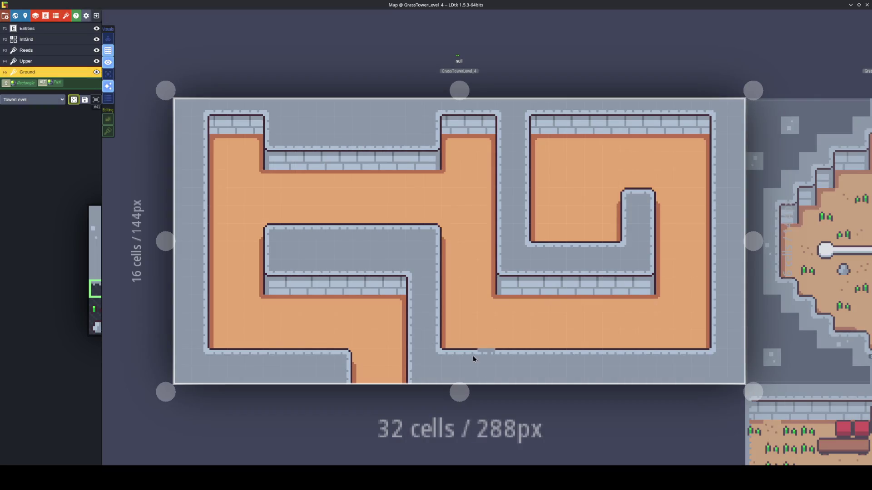
key("y")
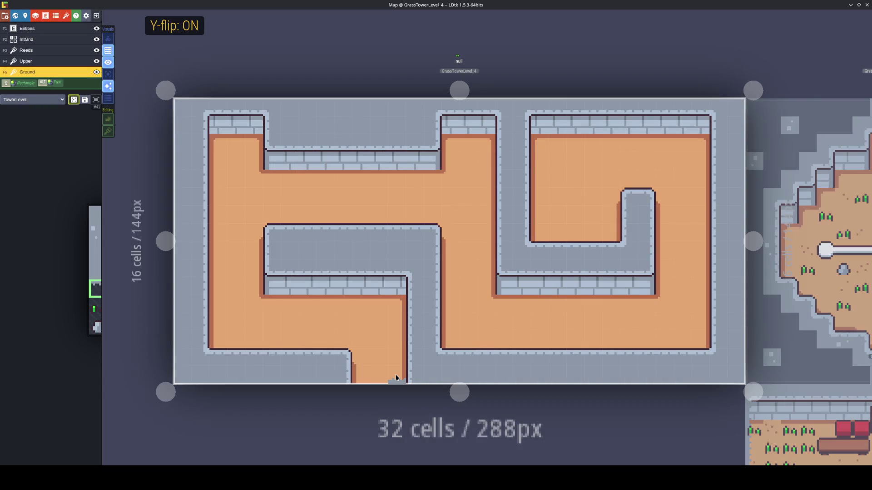
key("t")
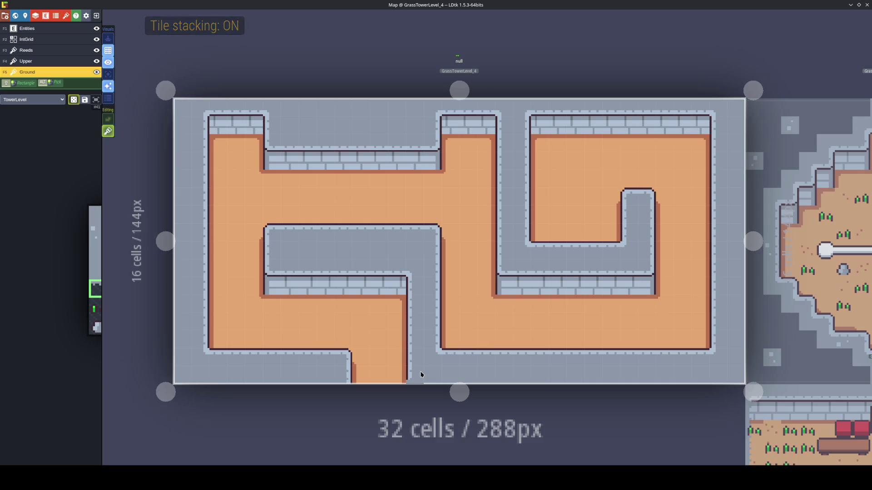
left_click_drag(416, 375, 383, 381)
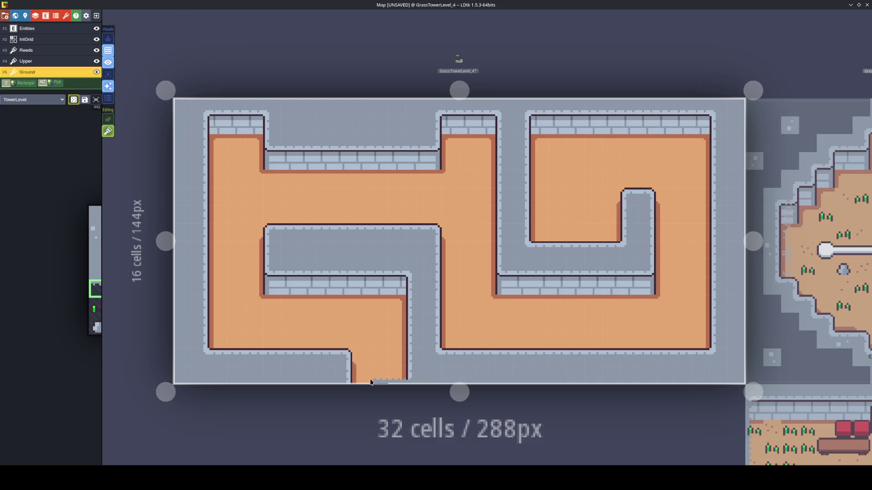
key("t")
key("ctrl+s")
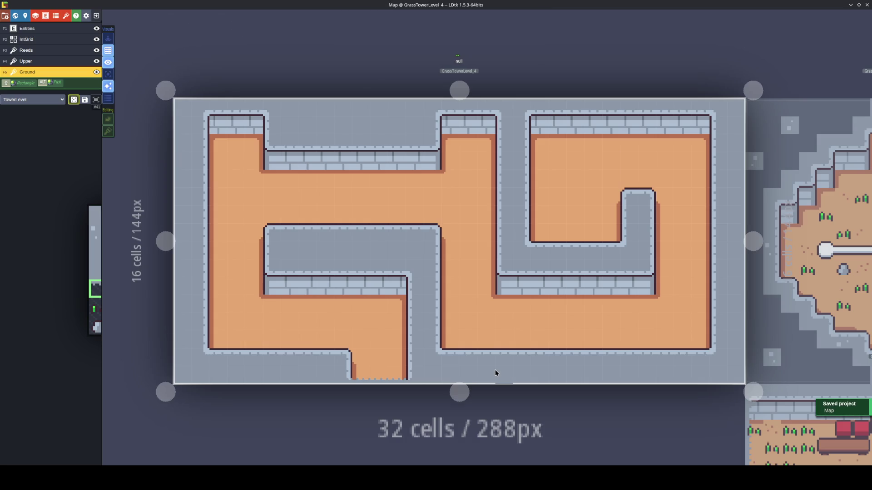
key("F1")
scroll(68, 214, "up", 3)
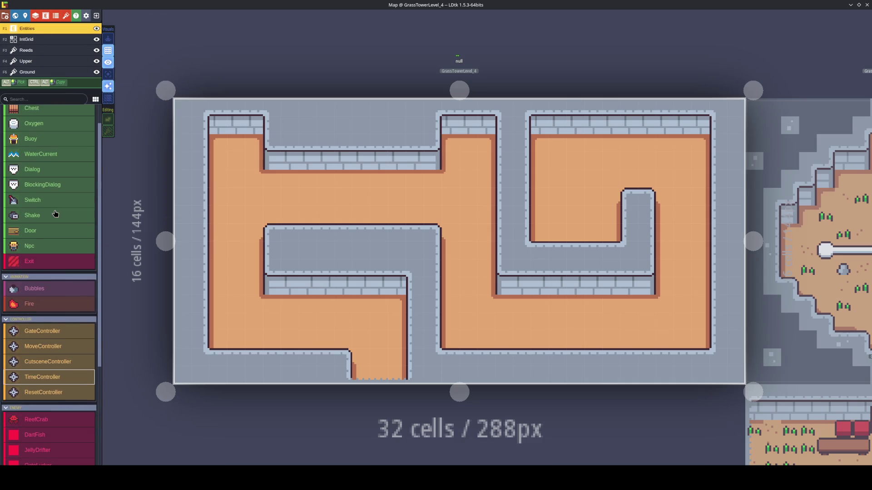
Place an Exit entity at the bottom opening, widen it one cell left, and save
left_click(54, 261)
left_click(391, 372)
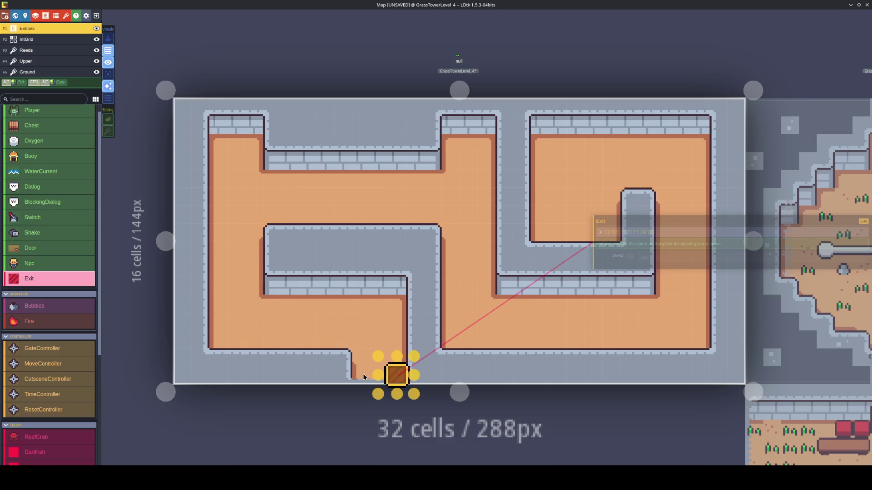
left_click_drag(356, 374, 352, 374)
key("ctrl+s")
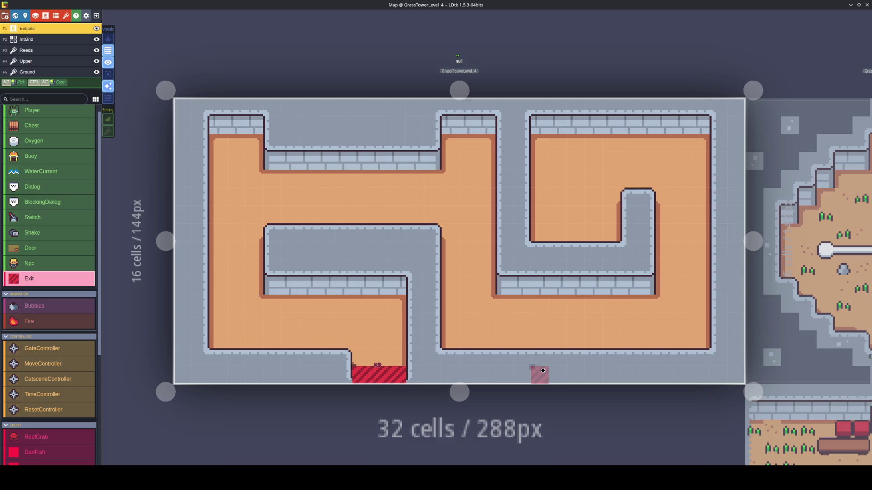
left_click(47, 42)
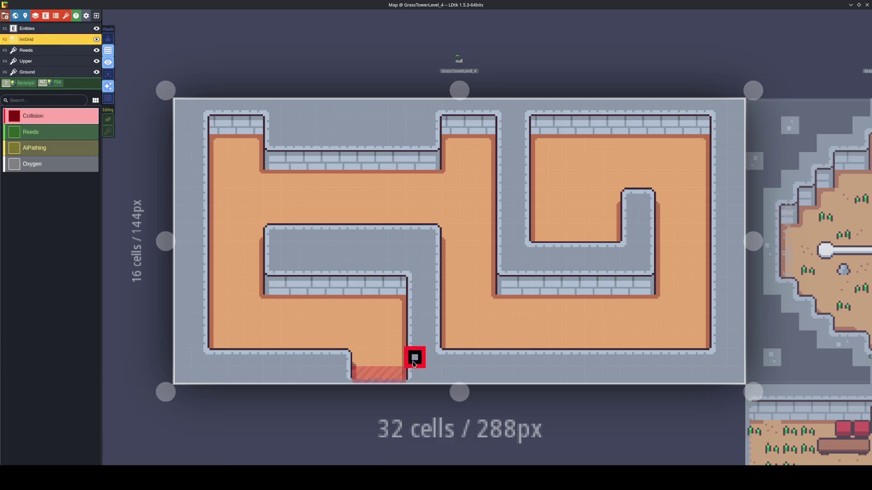
Paint Collision cells along the lower-left walls and right corridor walls, then save
mouse_move(414, 374)
left_mouse_down()
mouse_move(412, 302)
mouse_move(397, 284)
mouse_move(272, 286)
mouse_move(272, 247)
mouse_move(345, 232)
mouse_move(414, 232)
mouse_move(429, 258)
mouse_move(431, 355)
mouse_move(718, 359)
mouse_move(718, 126)
mouse_move(593, 107)
mouse_move(629, 125)
mouse_move(629, 107)
mouse_move(612, 124)
mouse_move(539, 124)
mouse_move(540, 179)
mouse_move(520, 177)
mouse_move(530, 250)
mouse_move(576, 250)
mouse_move(541, 210)
mouse_move(541, 159)
left_mouse_up()
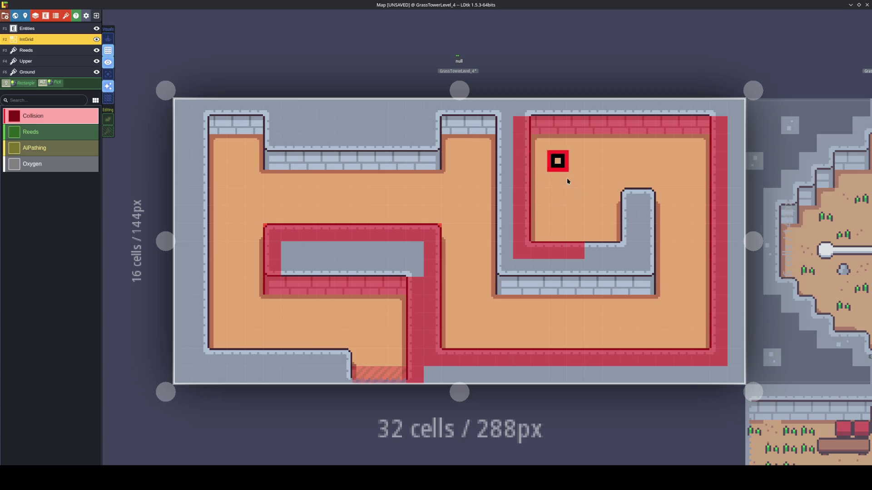
mouse_move(592, 248)
left_mouse_down()
mouse_move(629, 247)
mouse_move(626, 212)
mouse_move(645, 199)
mouse_move(645, 286)
mouse_move(504, 286)
mouse_move(521, 142)
mouse_move(505, 139)
mouse_move(505, 126)
mouse_move(444, 132)
mouse_move(432, 161)
mouse_move(318, 162)
mouse_move(272, 161)
mouse_move(273, 128)
mouse_move(198, 126)
mouse_move(201, 357)
mouse_move(342, 358)
mouse_move(338, 372)
left_mouse_up()
key("ctrl+s")
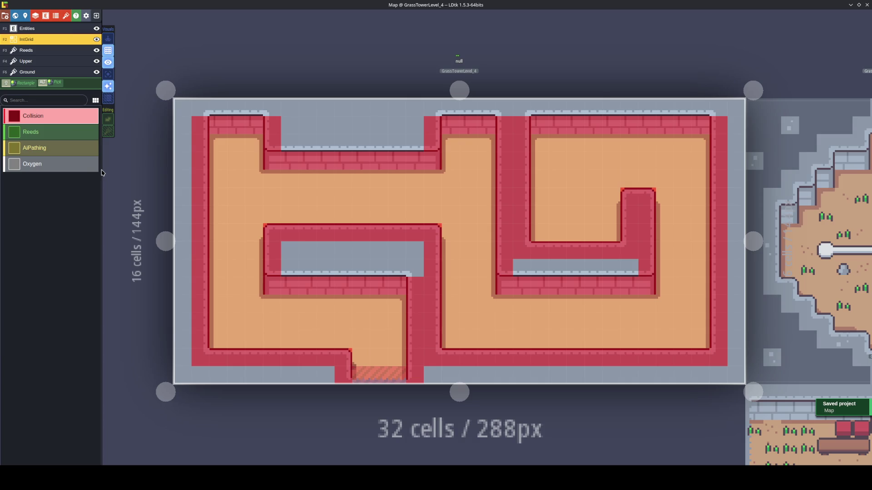
Place the Player entity in the top-centre alcove, keep its default Direction, and save
left_click(25, 30)
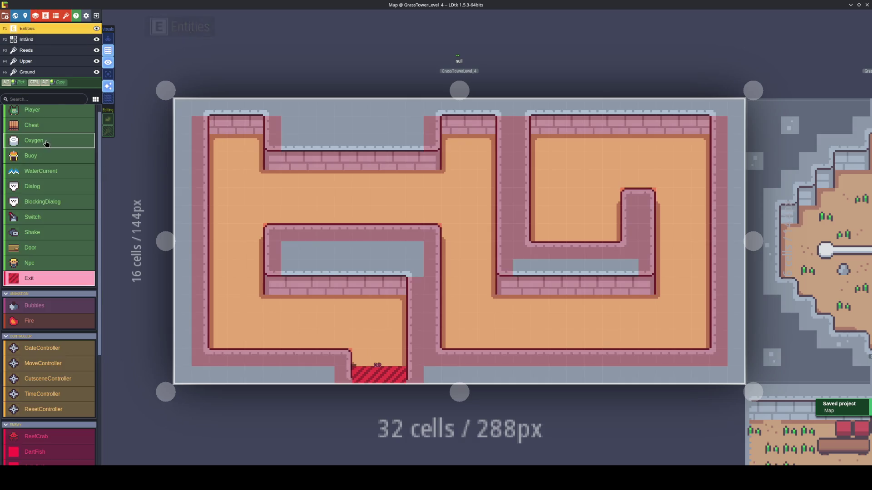
scroll(46, 140, "up", 1)
left_click(32, 121)
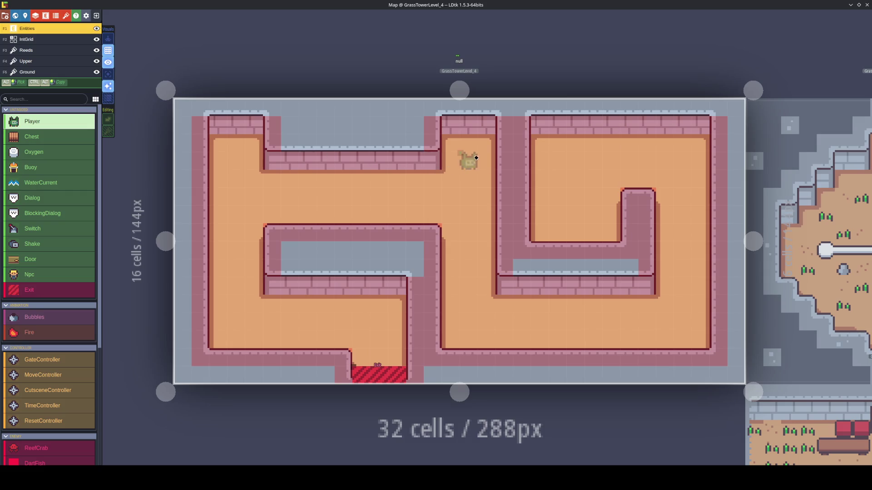
left_click(471, 146)
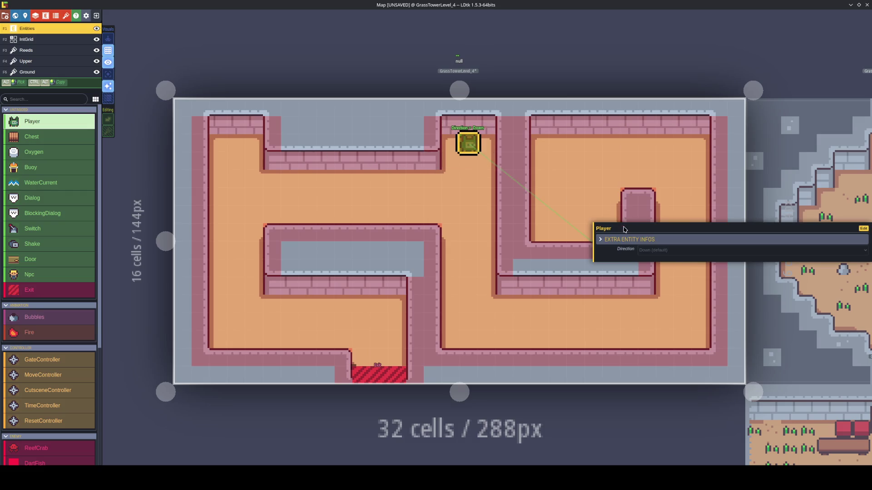
left_click(678, 250)
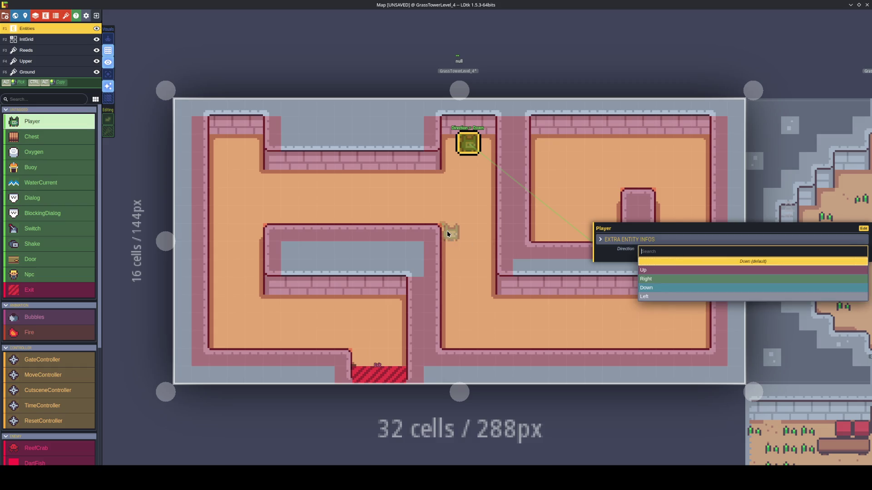
key("Escape")
key("ctrl+s")
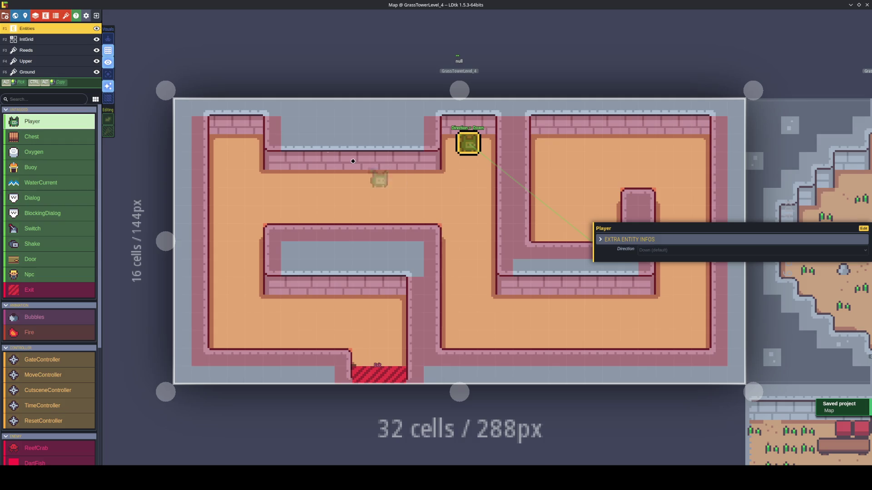
left_click(38, 50)
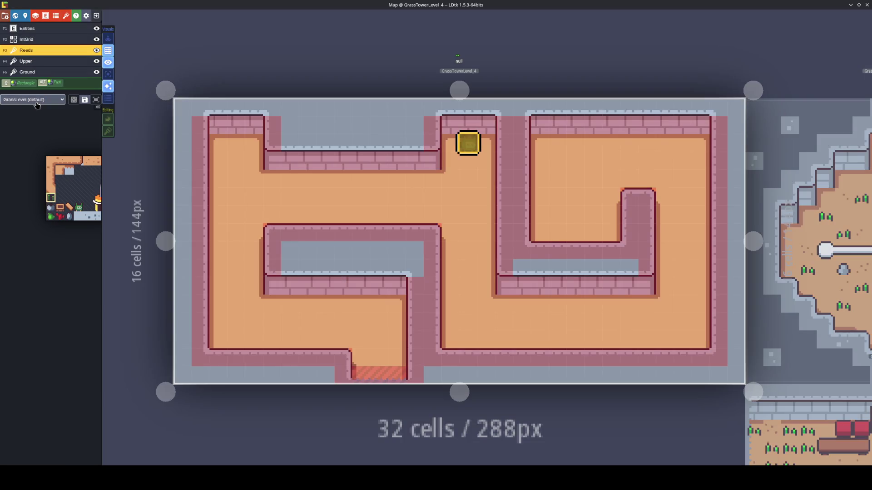
Switch to the TowerLevel tileset and paint reed tiles in the lower-right corridor
left_click(37, 101)
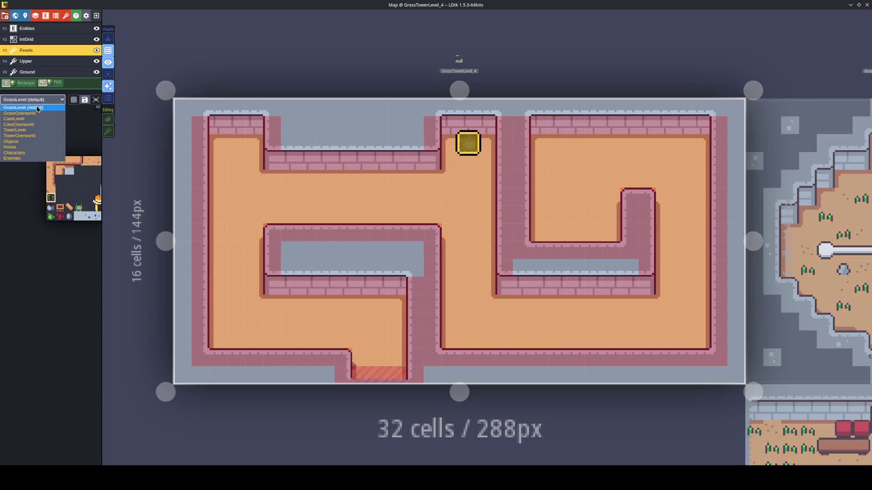
left_click(40, 130)
left_click(51, 216)
left_click(571, 221)
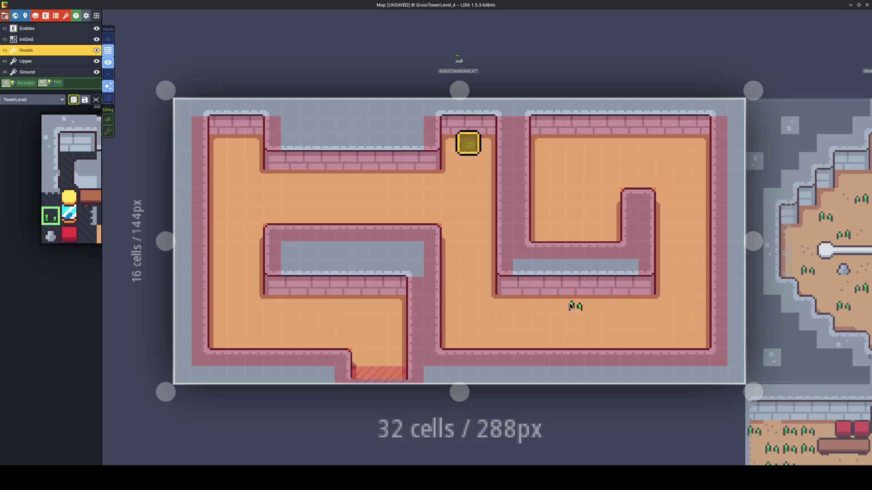
left_click(532, 309)
mouse_move(523, 319)
left_mouse_down()
mouse_move(522, 339)
mouse_move(538, 338)
mouse_move(509, 336)
left_mouse_up()
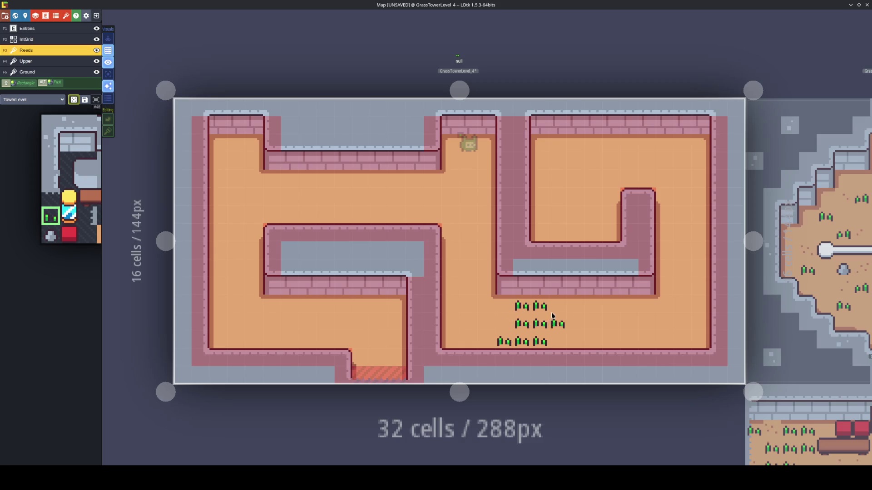
Scatter reed tiles across the upper-right room
left_click(628, 182)
left_click(641, 169)
mouse_move(630, 149)
left_mouse_down()
mouse_move(611, 164)
mouse_move(609, 146)
left_mouse_up()
left_click(642, 179)
left_click(663, 197)
left_click(552, 228)
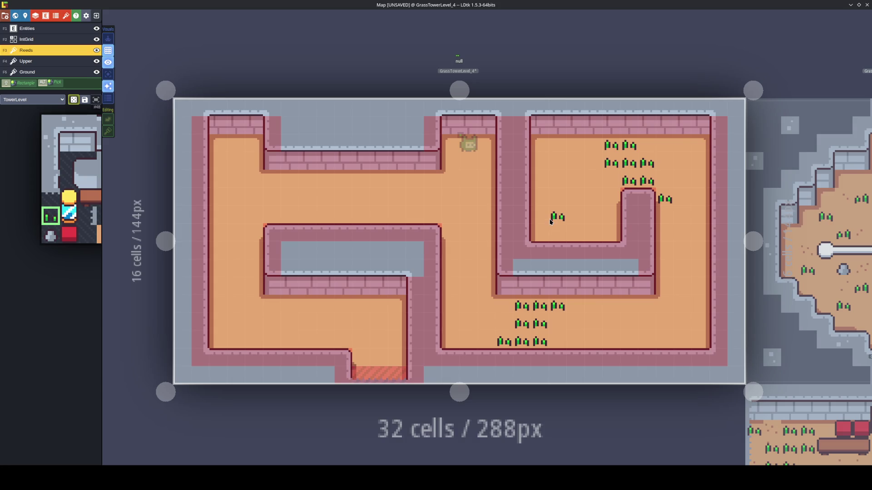
Paint reed patches along the upper, left and top-left corridors
left_click(346, 184)
left_click_drag(317, 191, 310, 191)
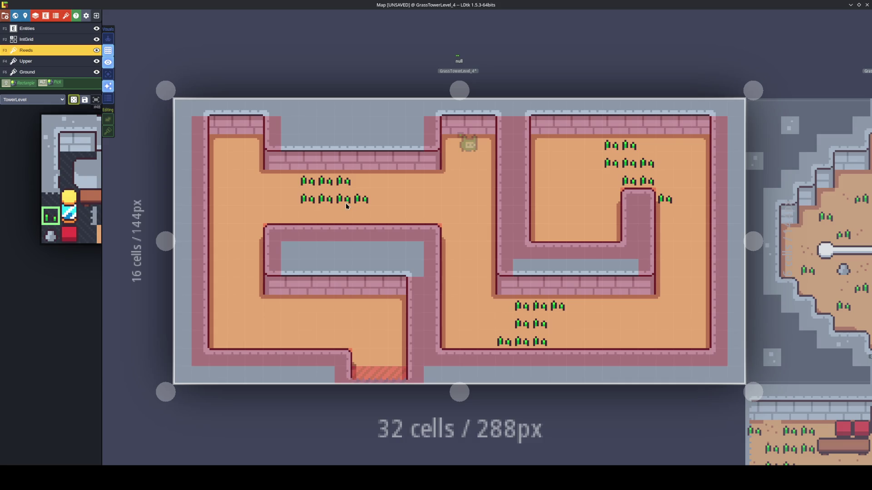
left_click_drag(358, 214, 377, 215)
mouse_move(250, 285)
left_mouse_down()
mouse_move(238, 279)
mouse_move(248, 271)
mouse_move(225, 275)
left_mouse_up()
left_click(264, 312)
left_click(263, 175)
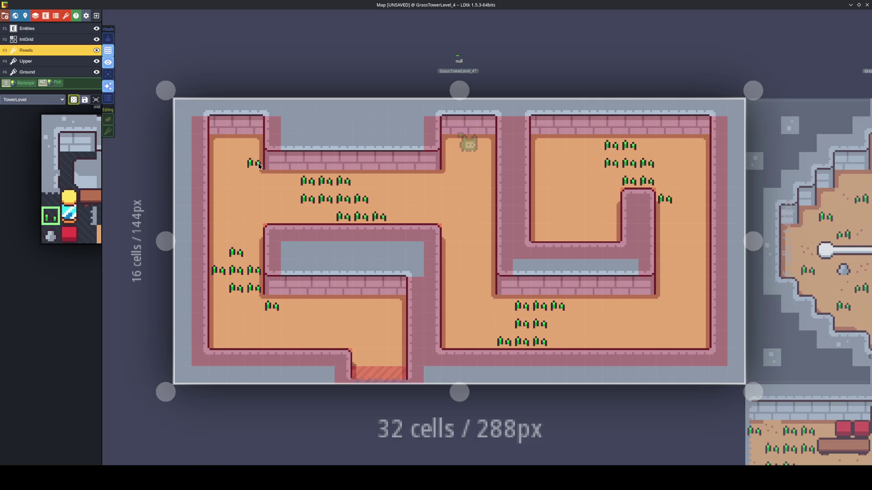
mouse_move(231, 195)
left_mouse_down()
mouse_move(214, 210)
mouse_move(215, 182)
mouse_move(233, 166)
left_mouse_up()
left_click(463, 290)
Fill the middle, right-hand and lower-left corridors with reed tiles
left_click(484, 252)
mouse_move(482, 271)
left_mouse_down()
mouse_move(465, 235)
mouse_move(452, 271)
mouse_move(484, 306)
left_mouse_up()
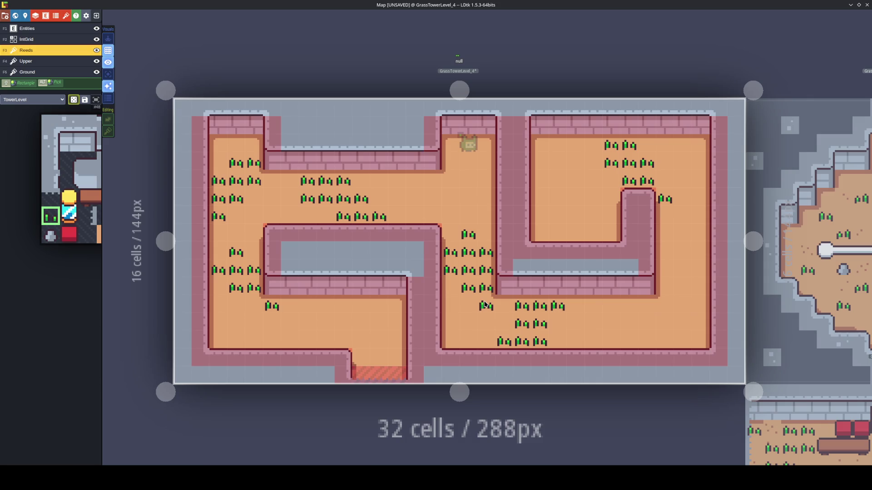
mouse_move(669, 278)
left_mouse_down()
mouse_move(697, 308)
mouse_move(693, 320)
left_mouse_up()
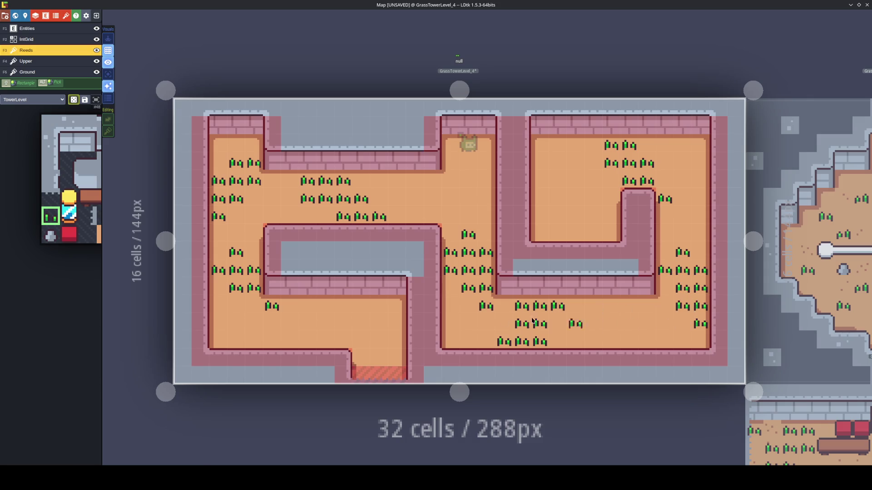
left_click_drag(255, 307, 294, 341)
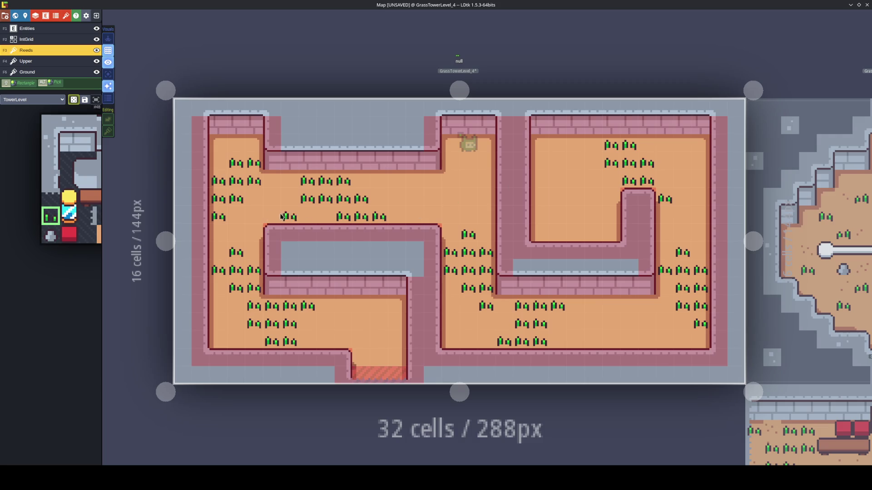
left_click(36, 30)
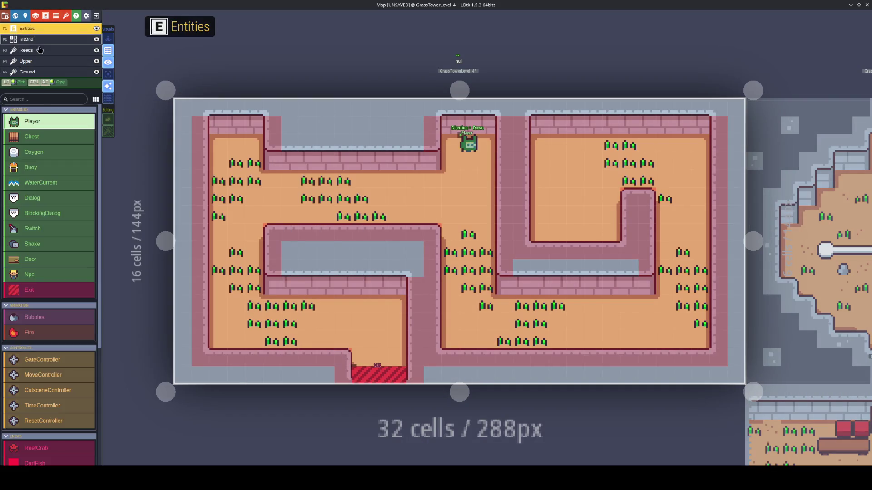
Place Chest entities in the top-left corner, upper-right room, lower-right and lower-left corridors
left_click(32, 137)
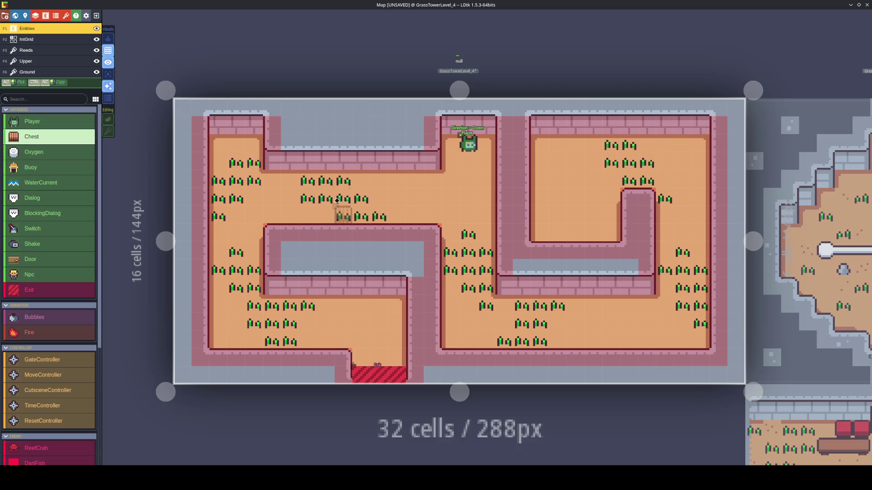
left_click(237, 142)
scroll(362, 257, "right", 5)
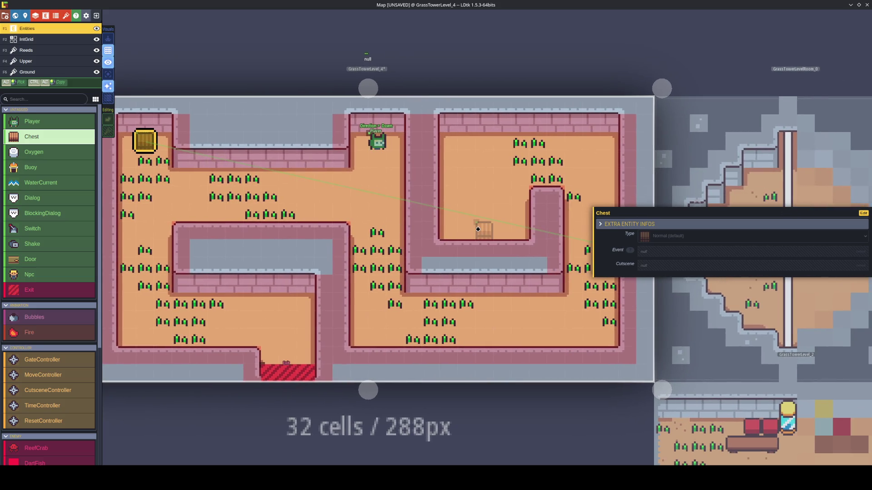
left_click(478, 230)
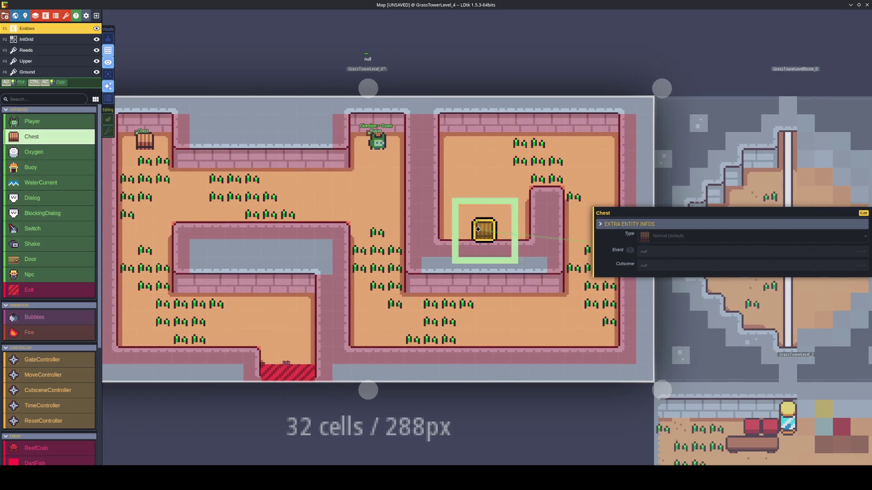
left_click(519, 301)
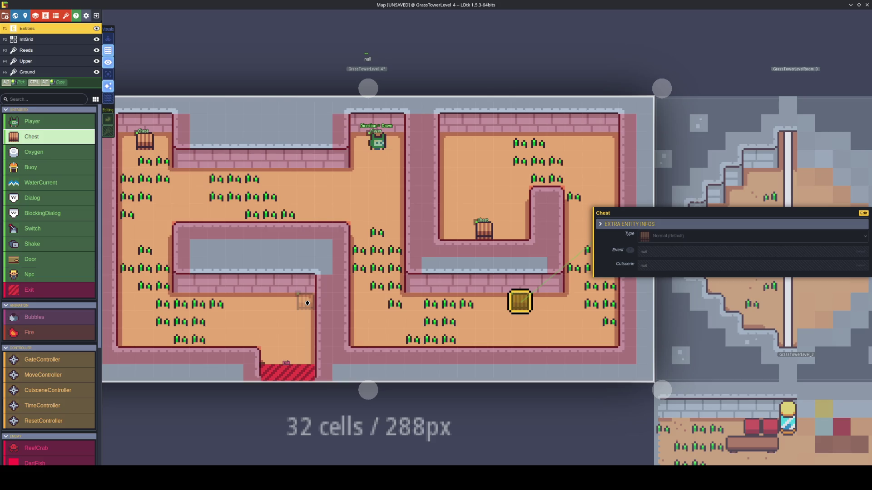
mouse_move(454, 327)
left_mouse_down()
mouse_move(370, 318)
mouse_move(412, 328)
left_mouse_up()
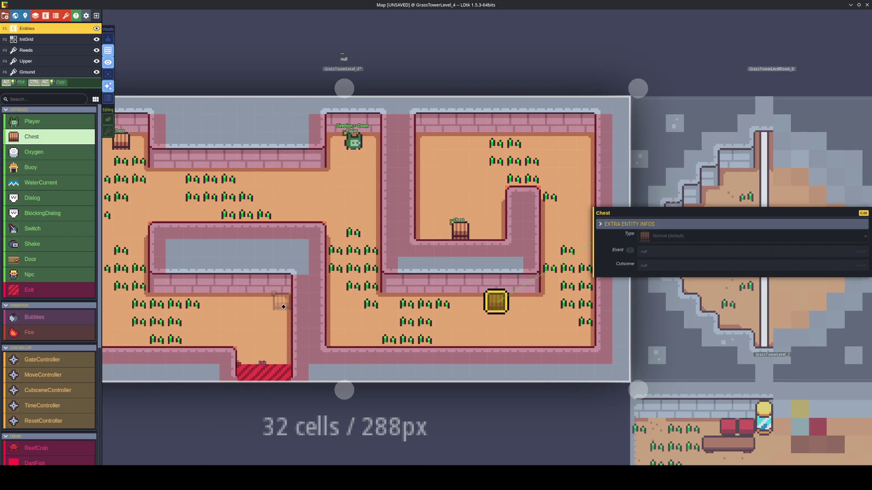
left_click(283, 306)
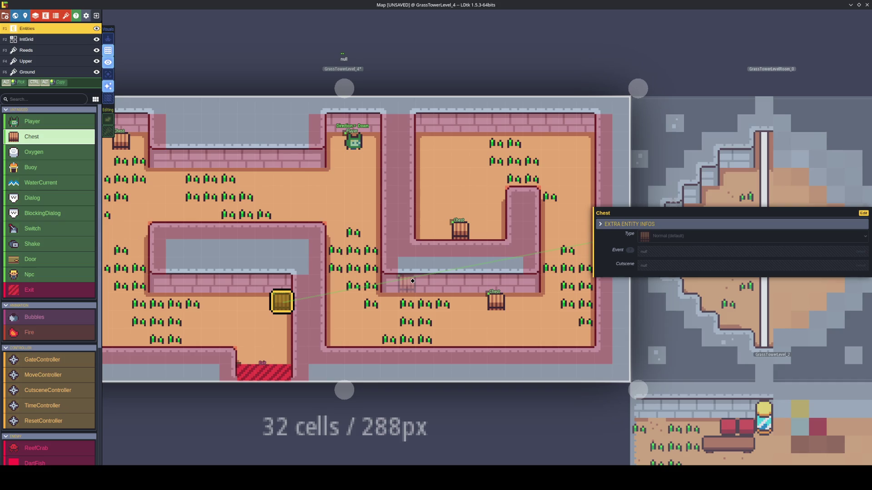
mouse_move(411, 281)
left_mouse_down()
mouse_move(445, 288)
mouse_move(418, 295)
left_mouse_up()
scroll(415, 287, "down", 1)
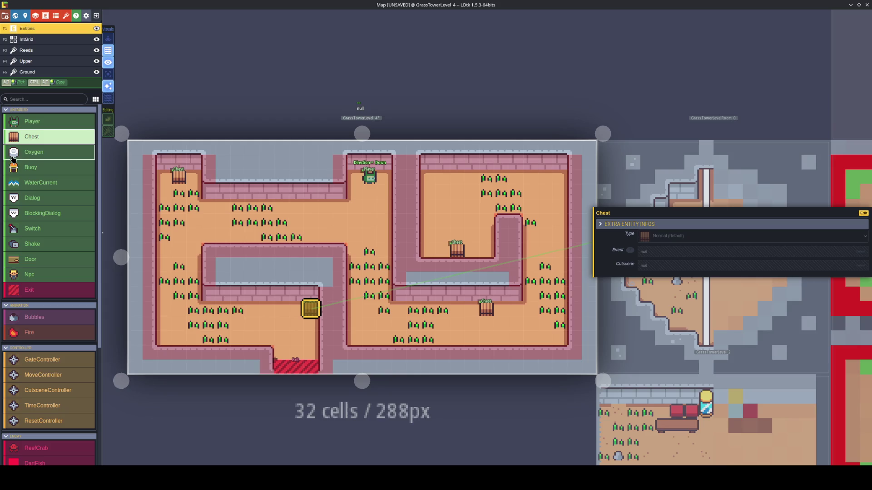
left_click(48, 40)
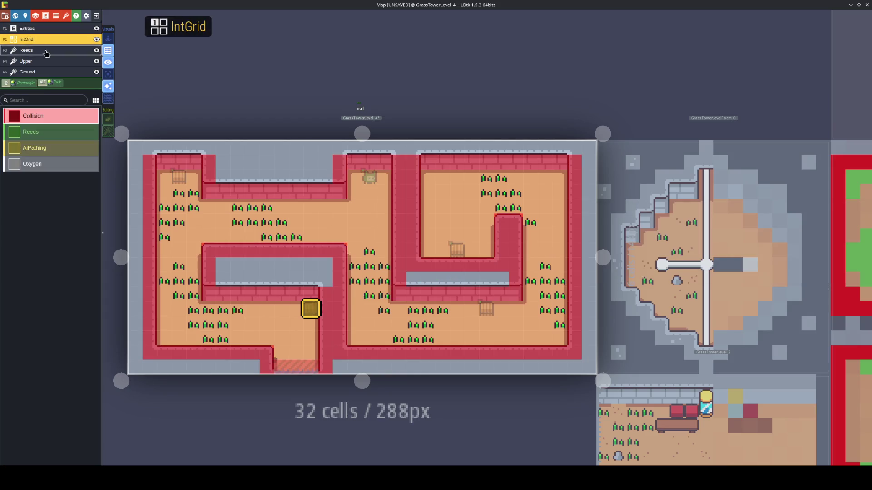
Paint AiPathing cells in the upper-right room and lower corridor, redoing the left-corridor strip
left_click(46, 148)
mouse_move(474, 224)
left_mouse_down()
mouse_move(469, 247)
mouse_move(442, 235)
mouse_move(426, 247)
mouse_move(426, 204)
mouse_move(444, 203)
mouse_move(424, 189)
mouse_move(442, 191)
mouse_move(471, 220)
mouse_move(476, 249)
left_mouse_up()
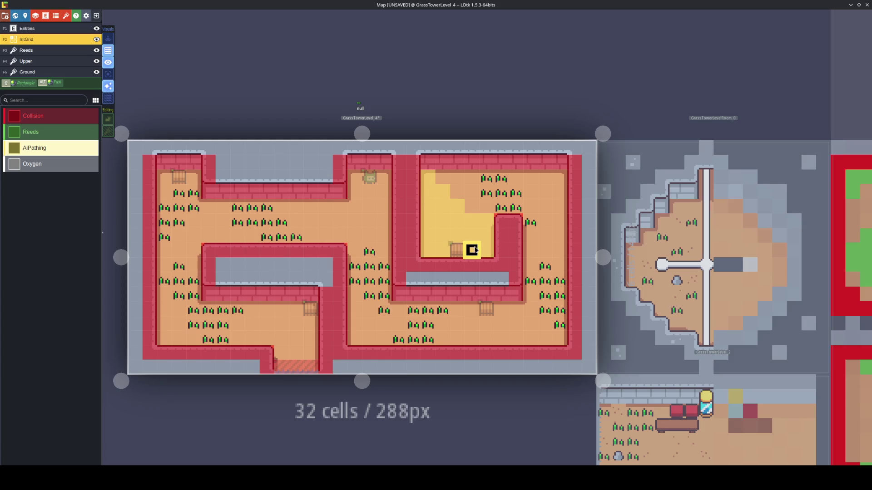
mouse_move(401, 310)
left_mouse_down()
mouse_move(368, 336)
mouse_move(369, 306)
mouse_move(356, 338)
mouse_move(353, 294)
left_mouse_up()
mouse_move(251, 236)
left_mouse_down()
mouse_move(207, 220)
mouse_move(192, 235)
mouse_move(202, 262)
left_mouse_up()
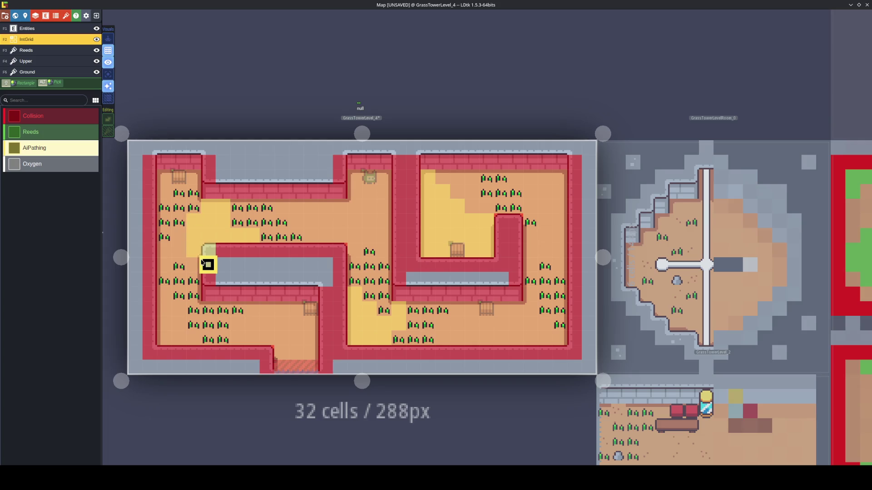
key("ctrl+z")
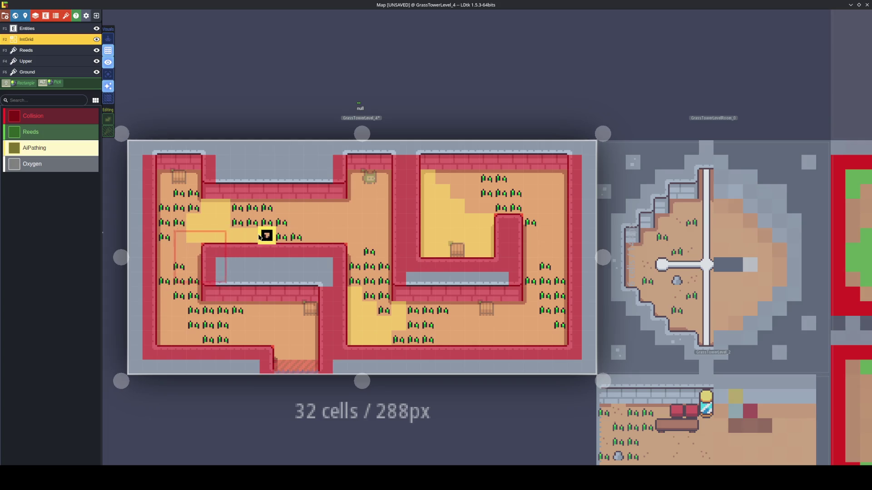
mouse_move(252, 237)
left_mouse_down()
mouse_move(208, 236)
mouse_move(192, 262)
mouse_move(163, 250)
mouse_move(165, 263)
mouse_move(179, 234)
left_mouse_up()
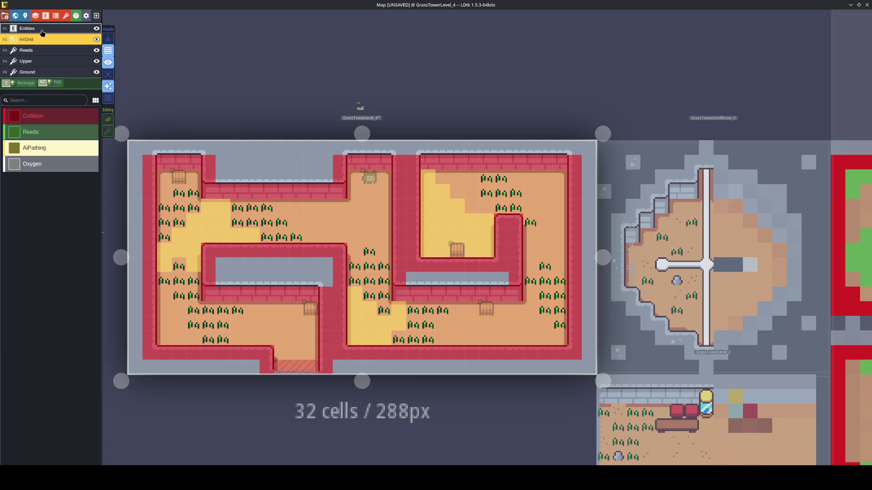
Place ReefCrab enemies in the left corridor, upper-right room and near the bottom corridor
left_click(28, 29)
scroll(46, 348, "down", 2)
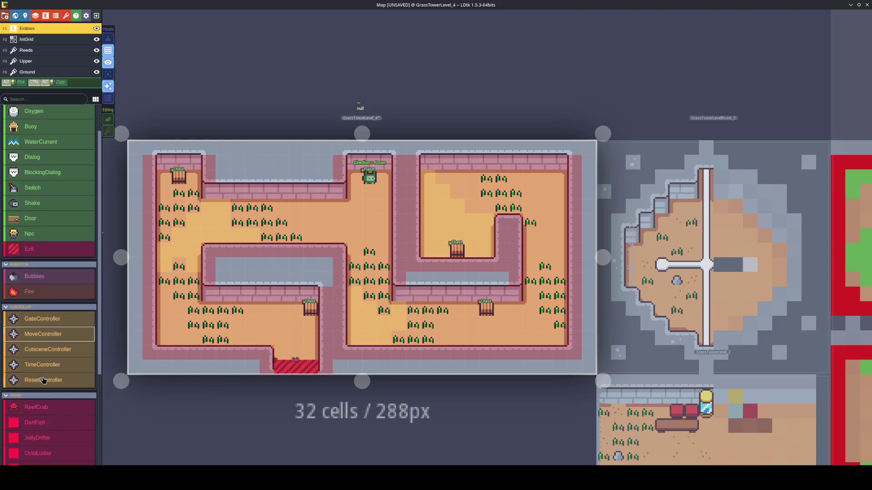
left_click(36, 407)
left_click(209, 233)
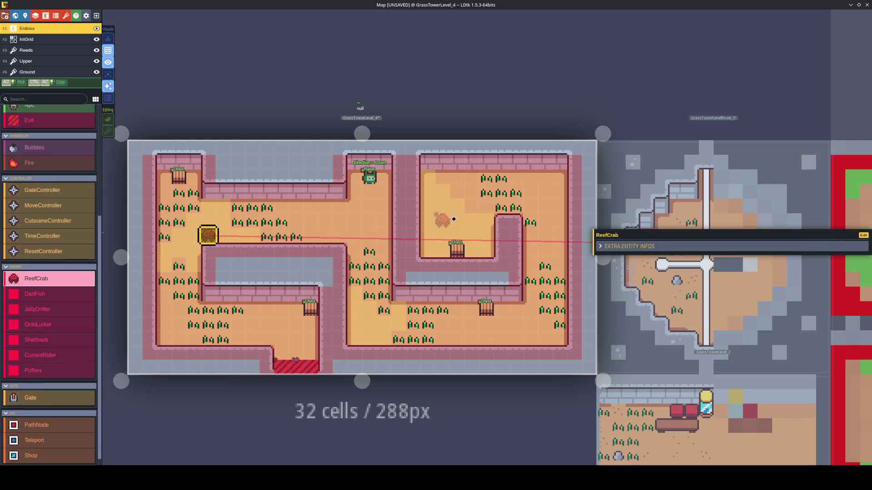
left_click(445, 221)
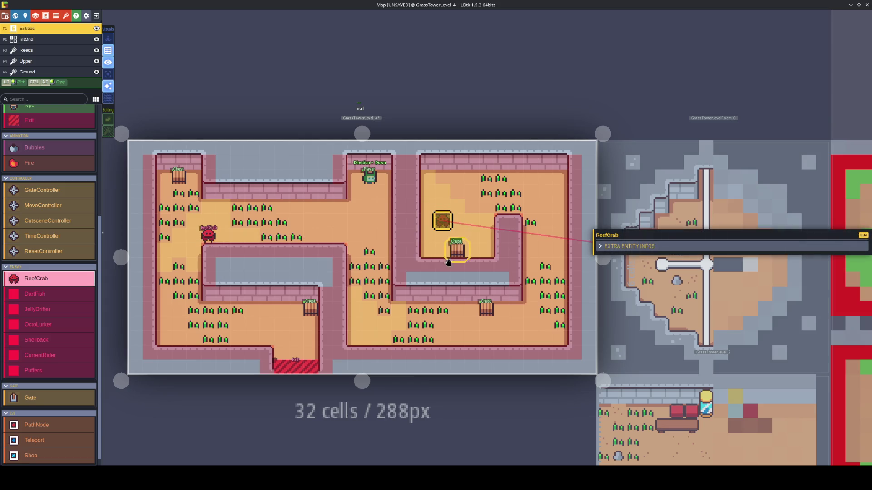
left_click(357, 338)
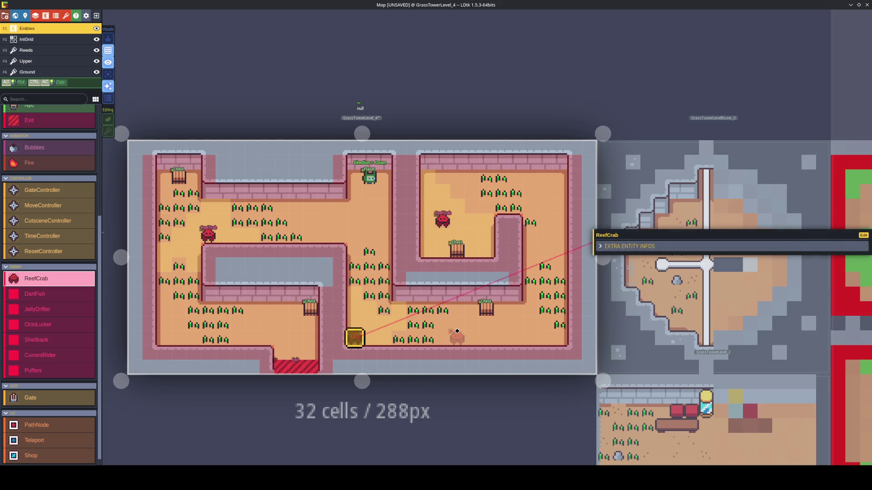
left_click(27, 39)
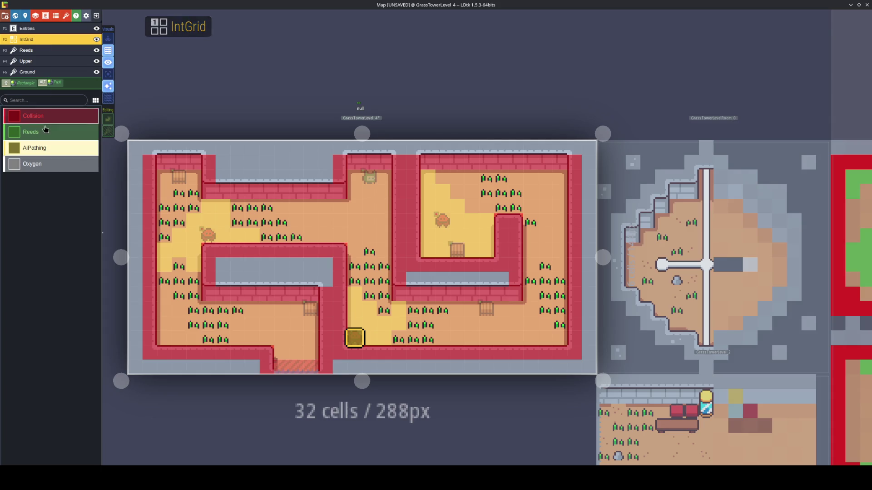
Mark the central, left, lower and right reed patches plus two upper-right cells as Reeds
left_click(30, 132)
mouse_move(296, 243)
left_mouse_down()
mouse_move(266, 236)
mouse_move(267, 218)
mouse_move(236, 221)
mouse_move(189, 197)
mouse_move(166, 220)
mouse_move(164, 238)
left_mouse_up()
mouse_move(181, 275)
left_mouse_down()
mouse_move(177, 264)
mouse_move(180, 277)
mouse_move(166, 278)
mouse_move(189, 284)
mouse_move(194, 325)
mouse_move(224, 312)
mouse_move(208, 339)
mouse_move(222, 340)
left_mouse_up()
mouse_move(395, 338)
left_mouse_down()
mouse_move(426, 337)
mouse_move(413, 324)
mouse_move(442, 310)
mouse_move(384, 310)
mouse_move(355, 280)
mouse_move(369, 252)
mouse_move(378, 281)
left_mouse_up()
mouse_move(530, 294)
left_mouse_down()
mouse_move(530, 282)
mouse_move(547, 294)
mouse_move(561, 325)
mouse_move(548, 244)
mouse_move(516, 192)
mouse_move(503, 208)
mouse_move(500, 177)
mouse_move(487, 189)
left_mouse_up()
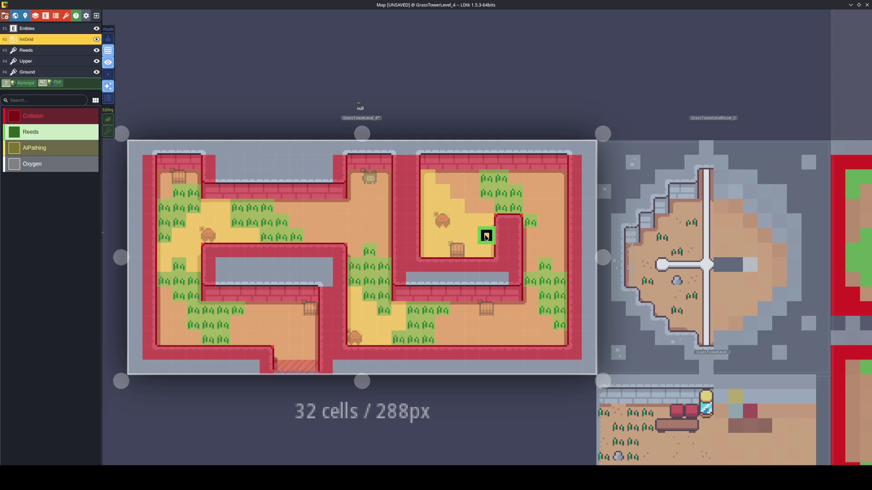
left_click(429, 177)
left_click(430, 188)
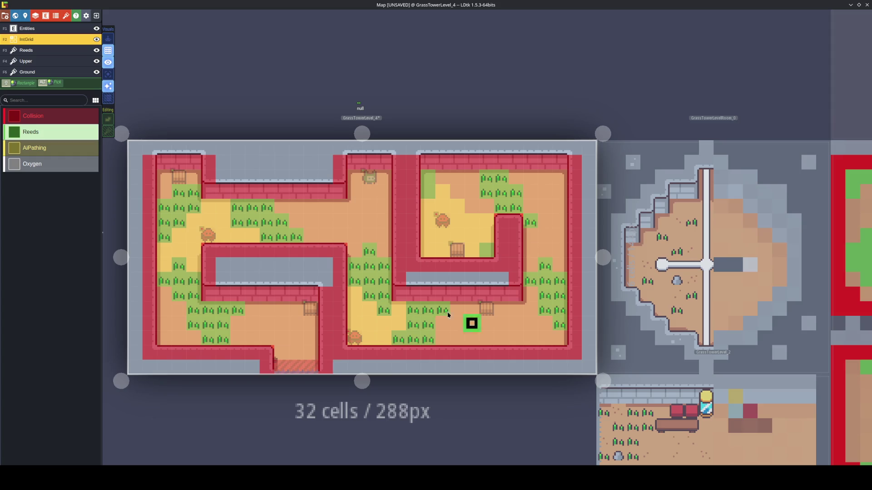
key("F3")
Paint reed tiles on the newly marked cells, including two in the upper-right room
mouse_move(56, 186)
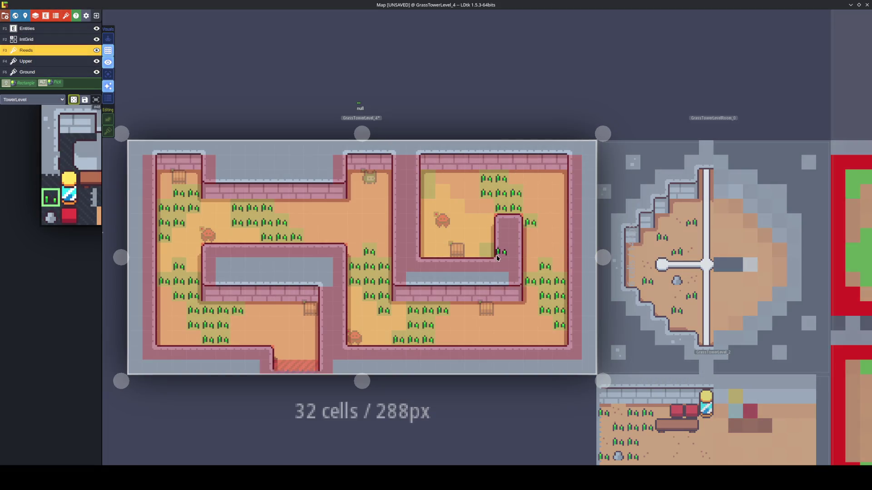
left_click(486, 253)
left_click(427, 188)
left_click(427, 178)
On the Ground layer, pick the sand-dot strip of speckled floor tiles as the brush
left_click(39, 69)
mouse_move(129, 224)
left_click_drag(166, 221, 167, 221)
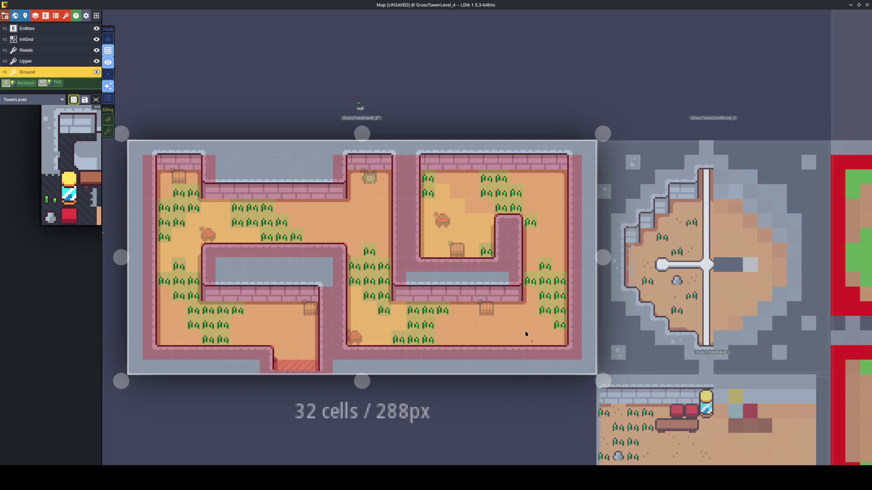
Turn on Random mode and scatter sand-dot tiles over the lower floor, right side and upper rooms
key("r")
scroll(527, 321, "up", 2)
key("r")
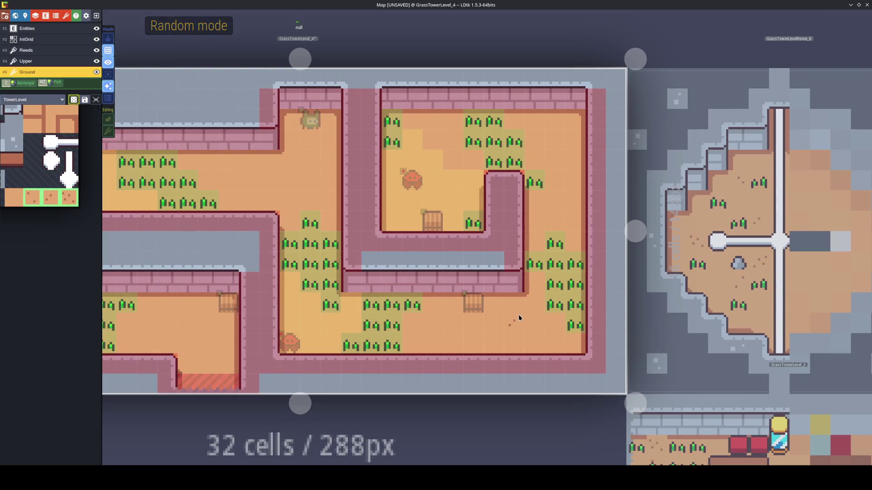
left_click_drag(456, 344, 437, 323)
left_click_drag(542, 338, 554, 224)
mouse_move(557, 192)
left_mouse_down()
mouse_move(551, 142)
mouse_move(463, 156)
mouse_move(431, 200)
mouse_move(411, 182)
mouse_move(403, 212)
left_mouse_up()
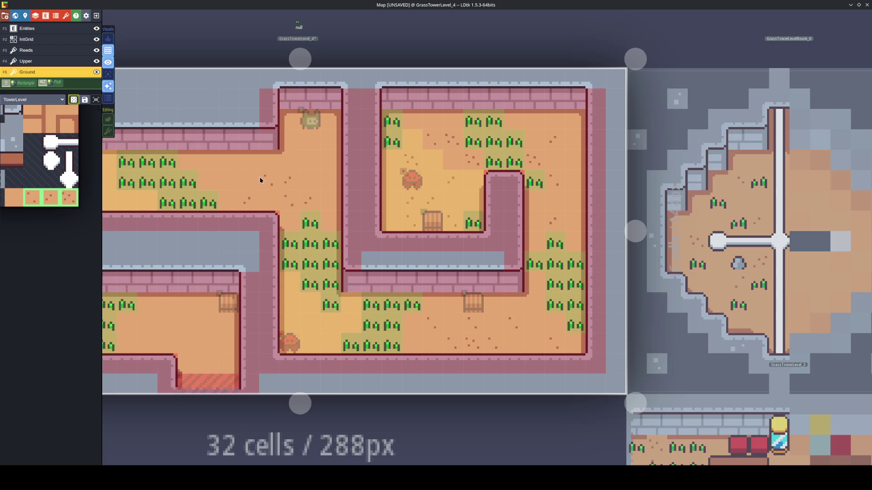
left_click_drag(227, 178, 303, 171)
Centre on GrassTowerLevel_4 and add sand-dot tiles to the left corridor and near the exit
key("f")
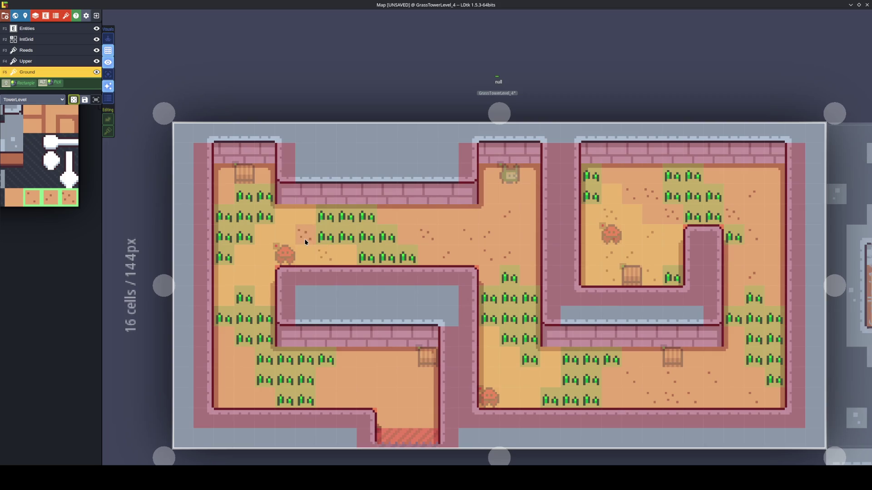
mouse_move(305, 239)
left_mouse_down()
mouse_move(282, 253)
mouse_move(262, 233)
mouse_move(247, 253)
mouse_move(250, 272)
left_mouse_up()
mouse_move(405, 429)
left_mouse_down()
mouse_move(408, 383)
mouse_move(294, 393)
left_mouse_up()
left_click_drag(632, 356, 573, 374)
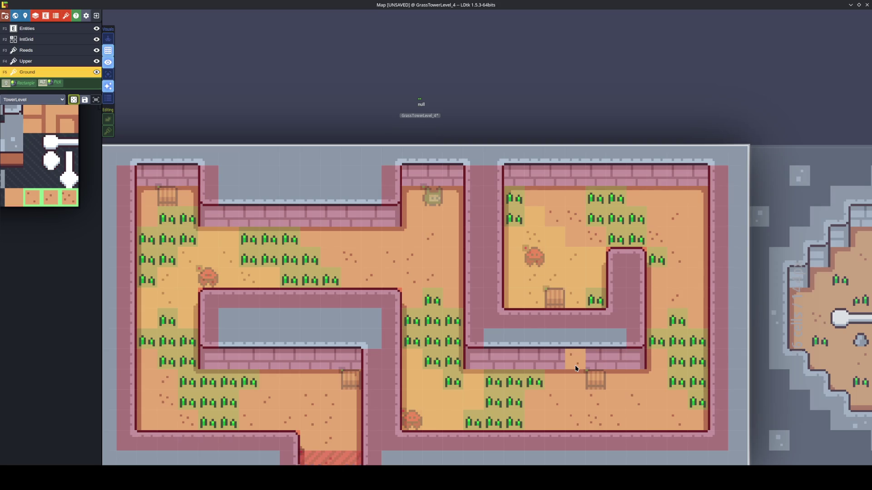
Save the project and make GrassTowerLevel_4 the active level again
key("ctrl+s")
scroll(521, 355, "down", 1)
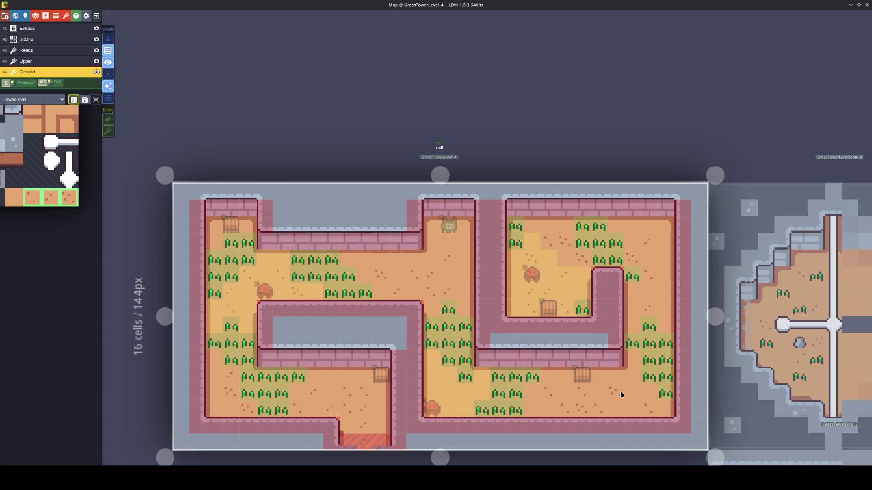
scroll(620, 391, "down", 1)
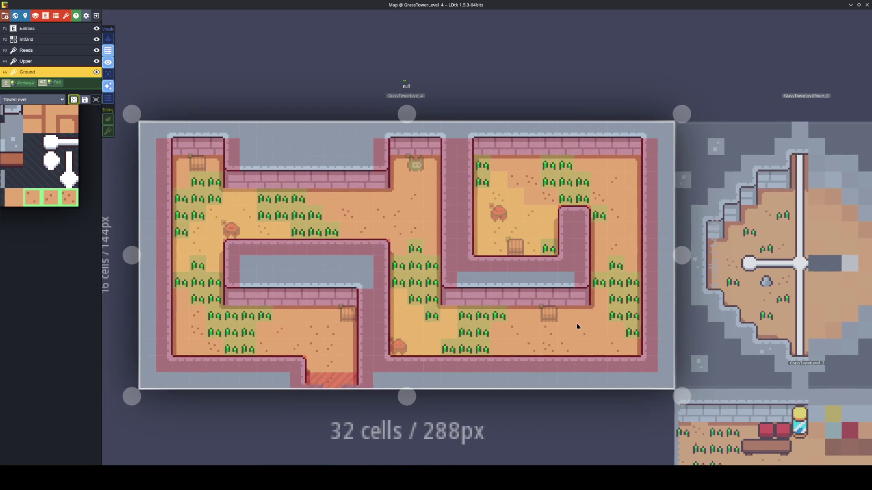
scroll(577, 323, "down", 1)
key("ctrl+s")
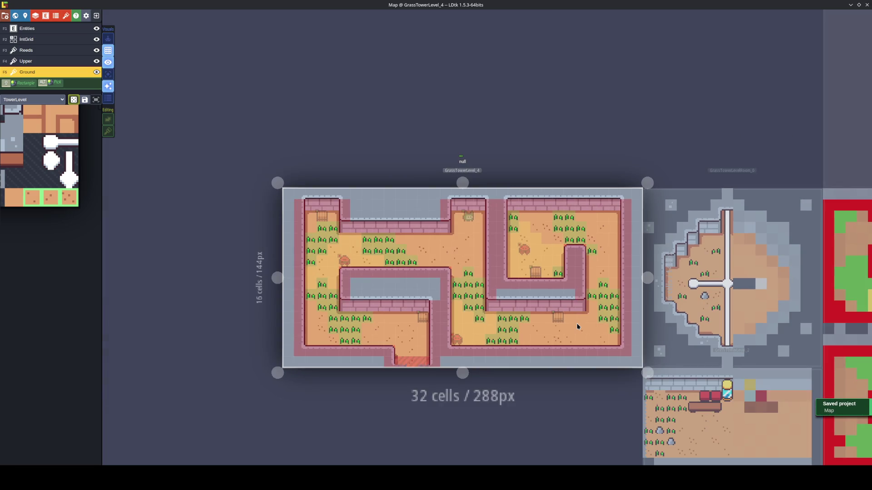
left_click(671, 331)
left_click(534, 305)
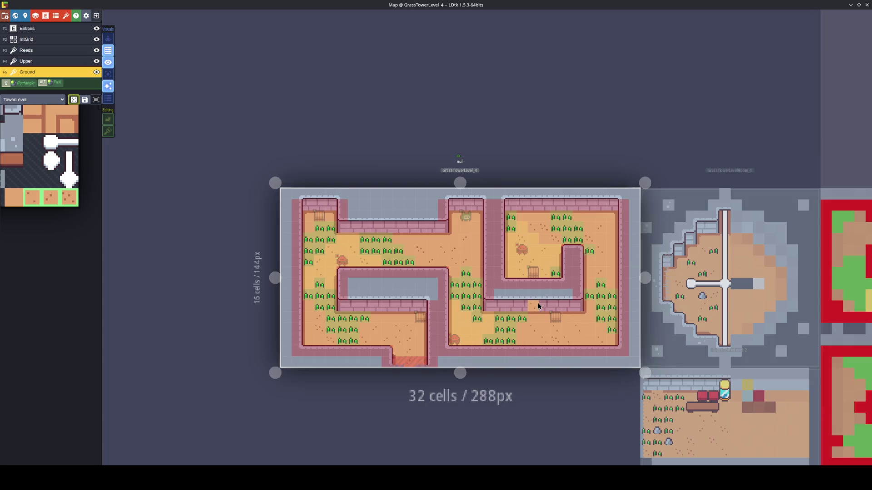
key("alt+Tab")
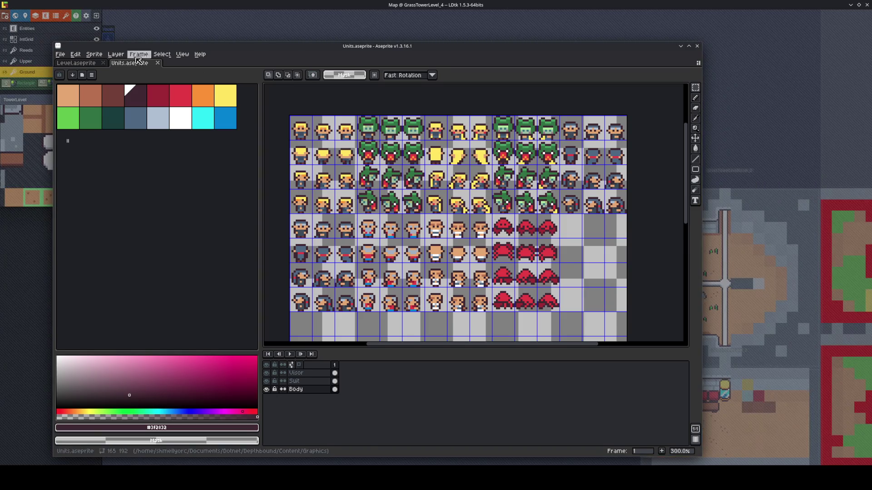
In Level.aseprite, recolour the top-right tile's brown pixels with grey fills
left_click(80, 66)
scroll(424, 174, "down", 3)
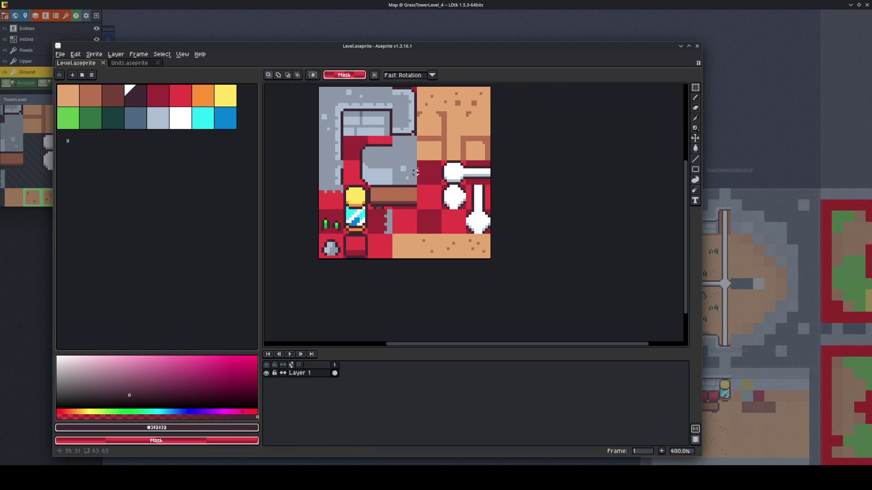
mouse_move(465, 141)
left_mouse_down()
mouse_move(472, 152)
mouse_move(418, 159)
left_mouse_up()
left_click(375, 139, "alt")
scroll(479, 158, "up", 2)
key("g")
left_click(457, 148)
left_click(404, 149, "alt")
left_click(443, 151)
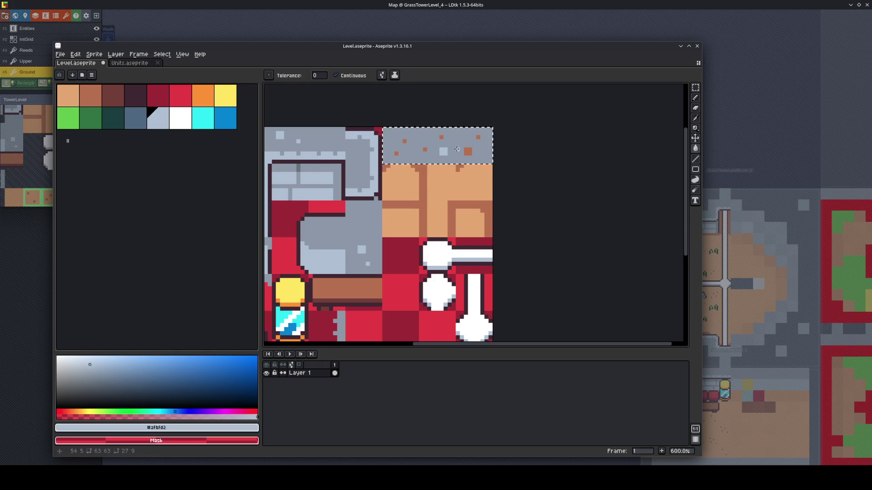
left_click(336, 75)
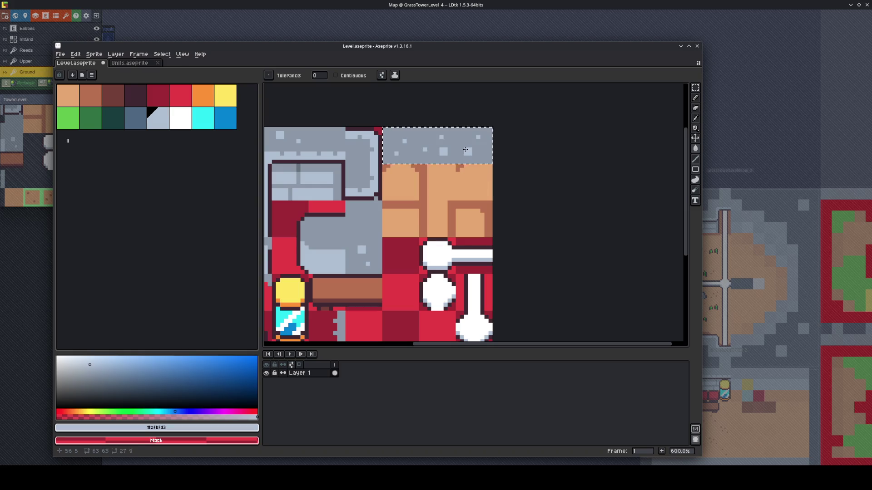
Export the tileset sheet as Level.png
left_click(59, 54)
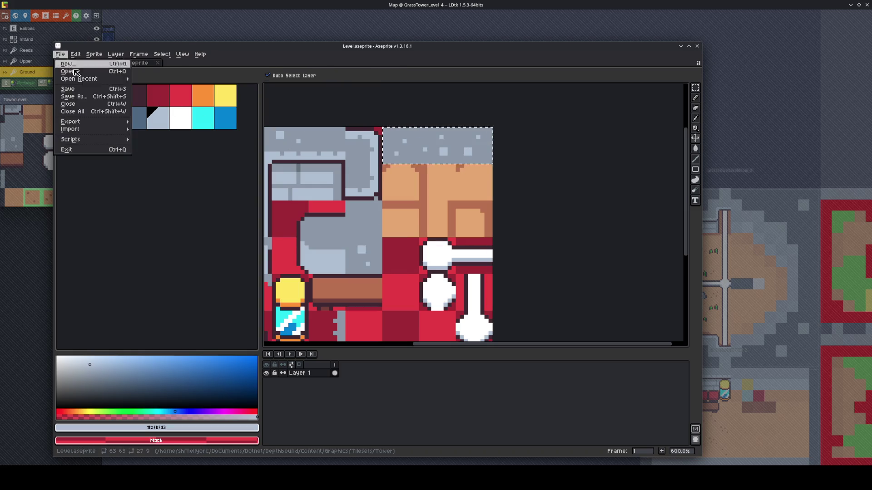
mouse_move(93, 121)
left_click(150, 129)
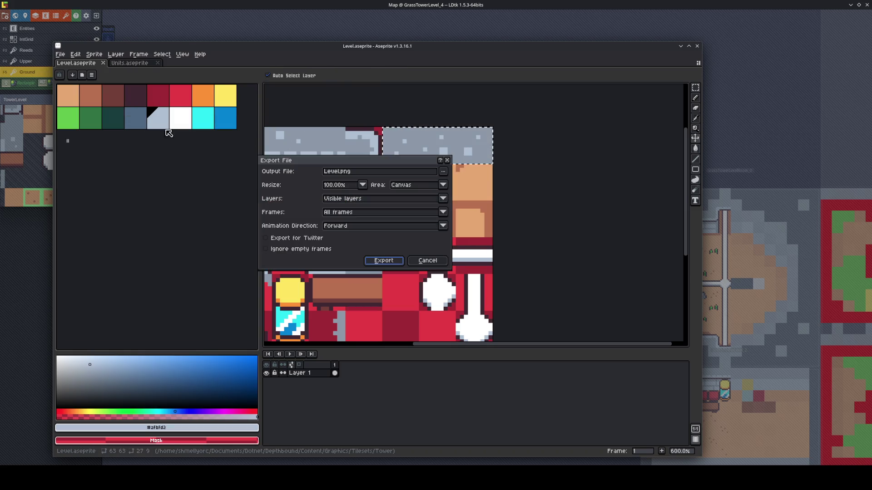
left_click(382, 259)
key("alt+Tab")
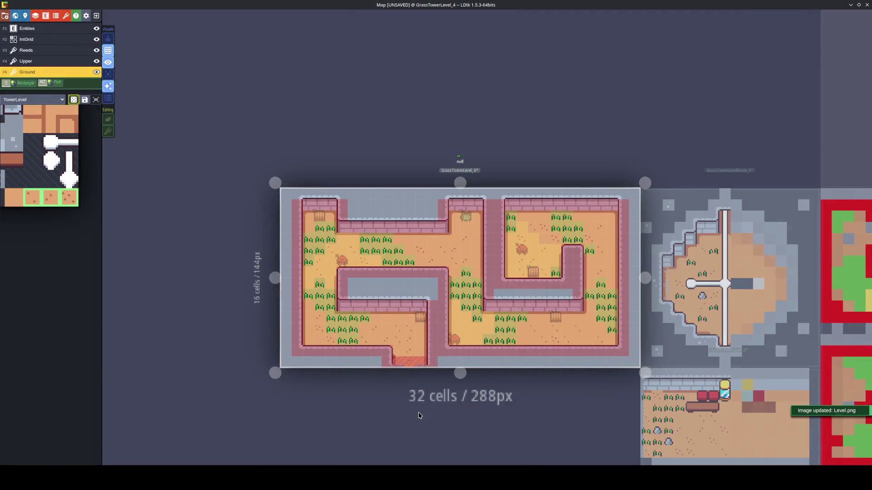
Select GrassTowerLevel_3 and paint ground tiles over the first grey gap cells
left_click(688, 302)
left_click(500, 337)
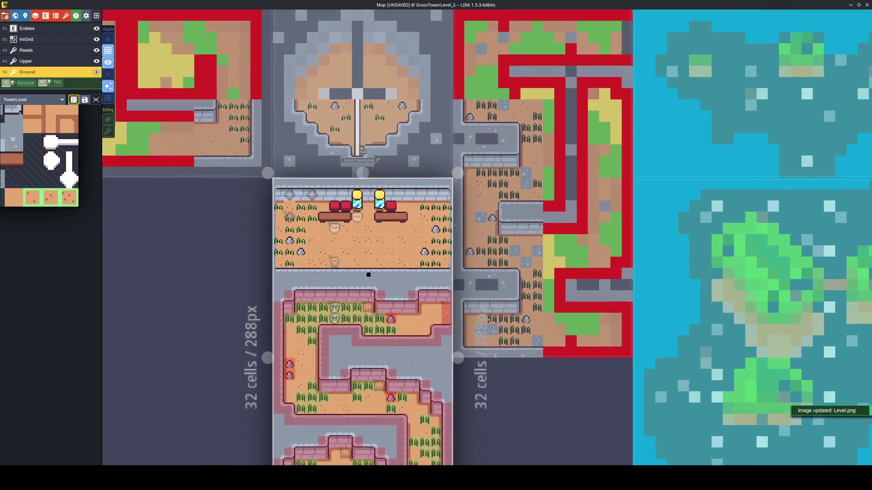
left_click(544, 290)
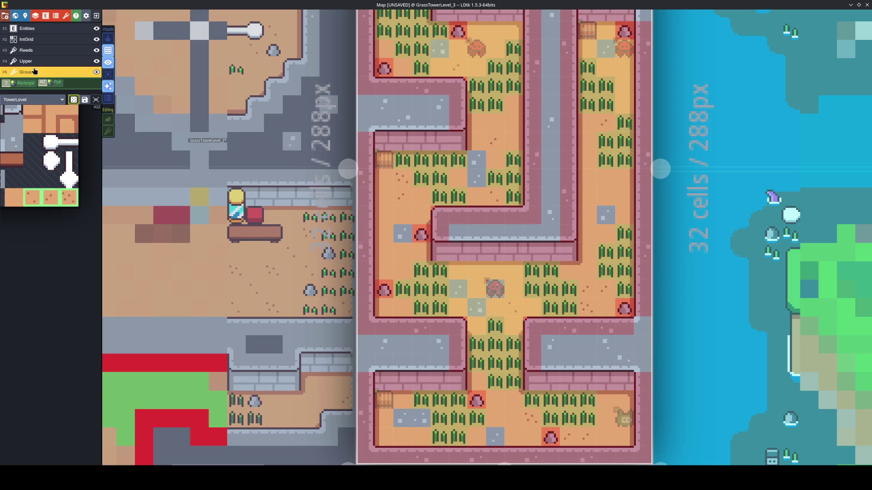
mouse_move(46, 158)
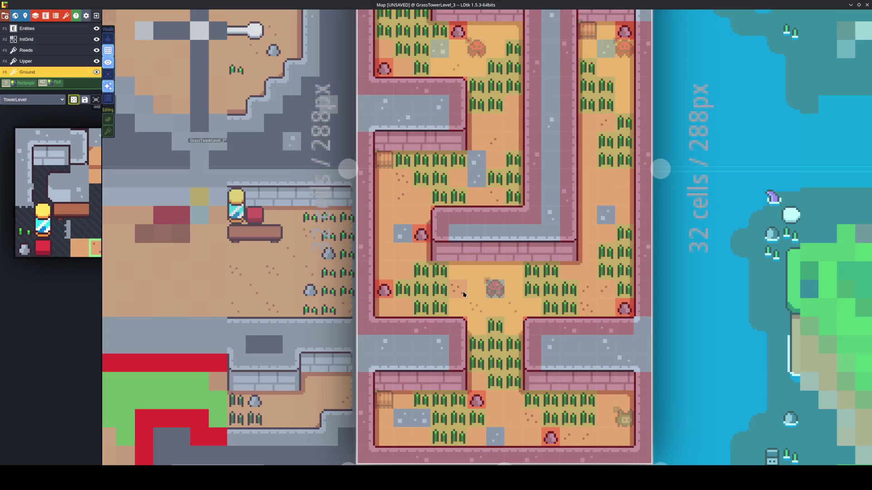
left_click(458, 289)
left_click(403, 236)
left_click(473, 178)
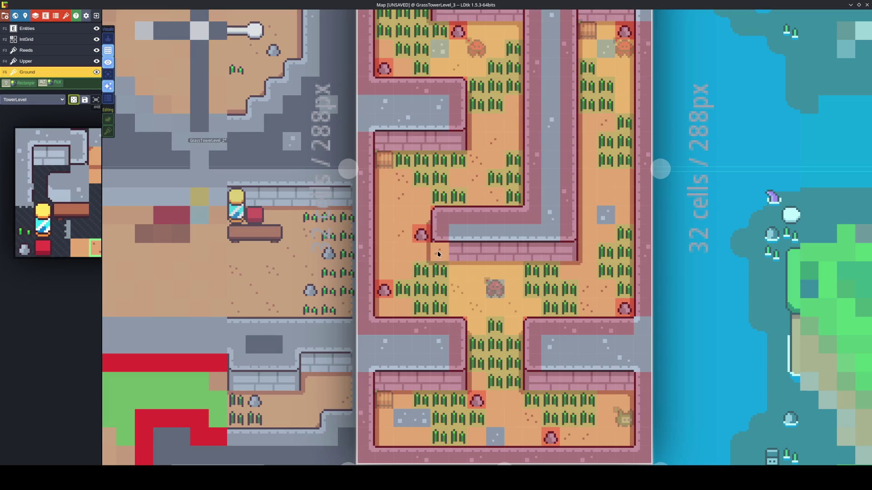
Fill the grey cells in the right corridor, left room and bottom rooms with ground
left_click(608, 218)
left_click(603, 49)
left_click(441, 54)
left_click(421, 418)
left_click(403, 418)
left_click(498, 431)
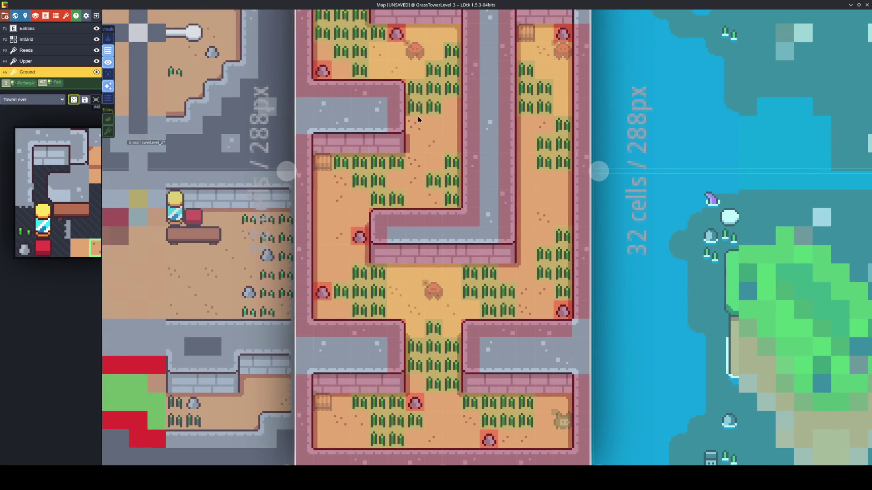
scroll(443, 244, "up", 5)
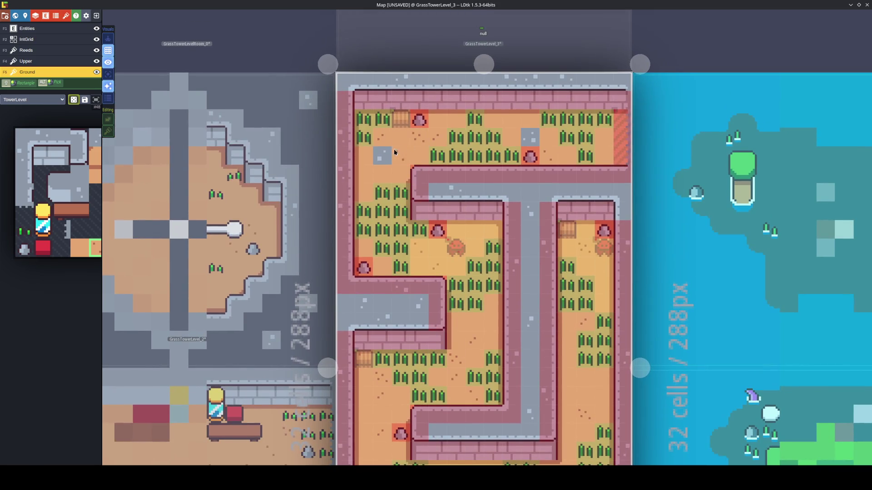
scroll(534, 162, "down", 3)
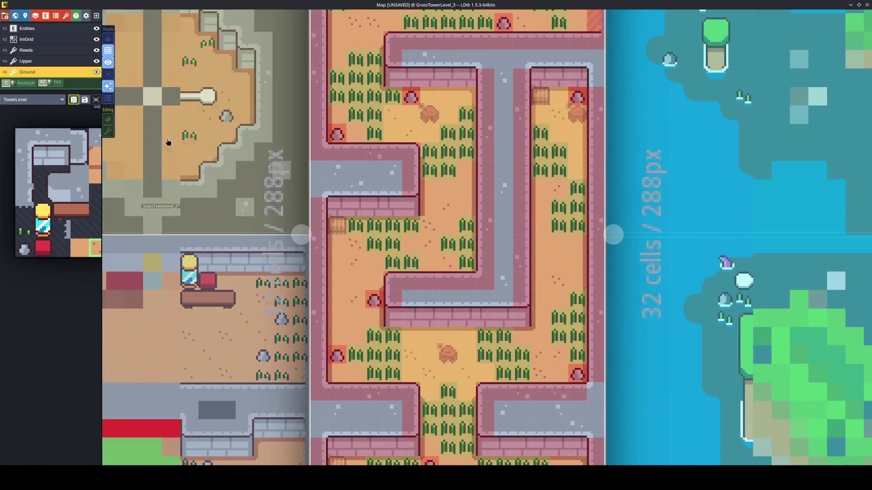
Paint the plain orange ground tile over the wall-edge gap and save the project
mouse_move(54, 120)
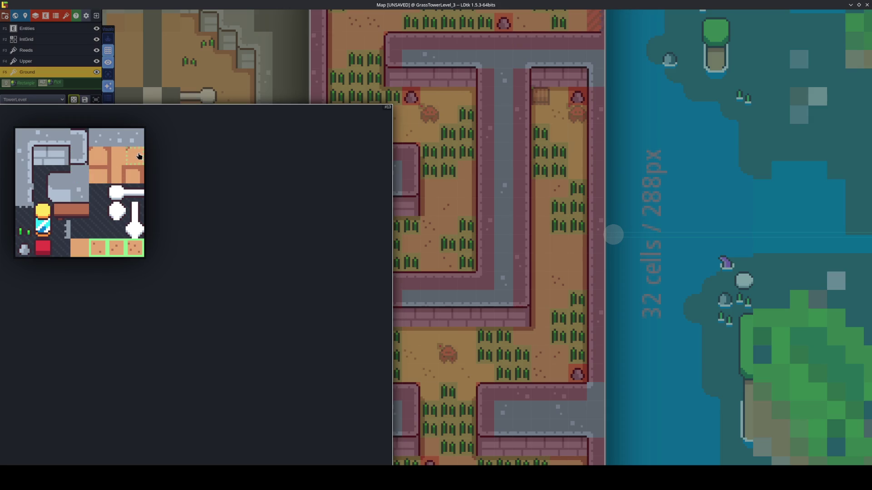
left_click(139, 156)
left_click(587, 320)
key("ctrl+s")
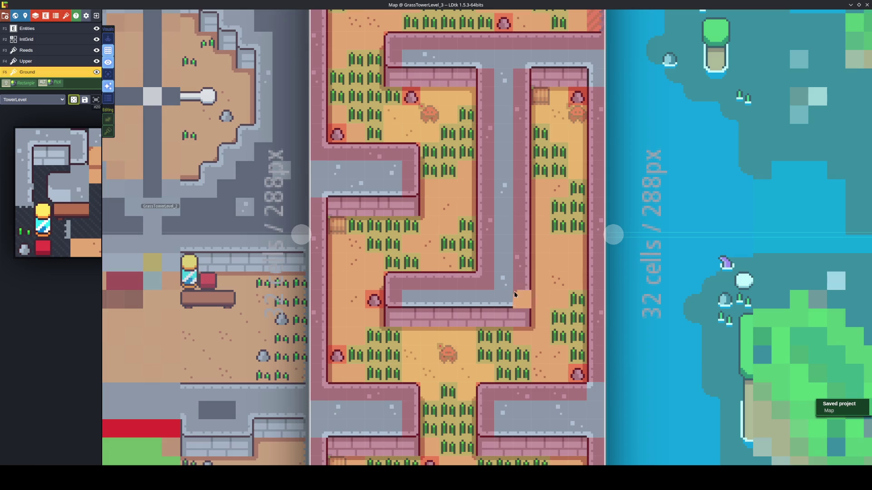
Pan across the maze level and select the room level below the tower
left_click_drag(525, 293, 563, 241)
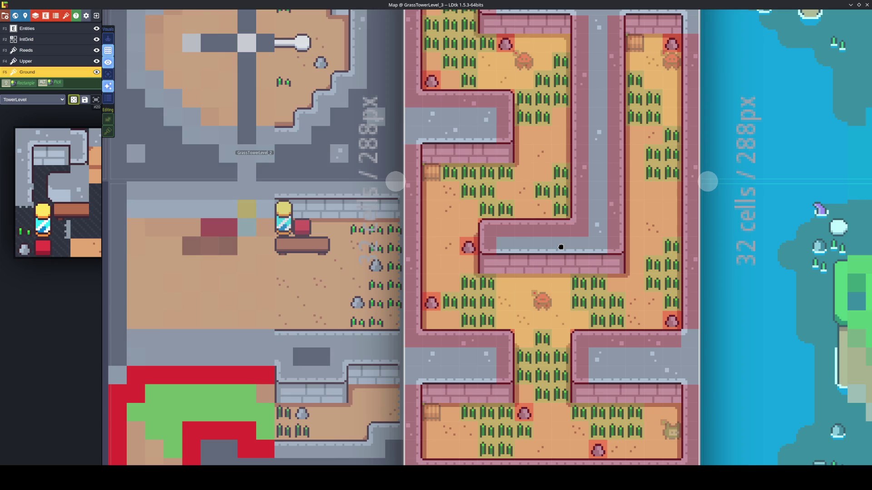
scroll(561, 247, "up", 6)
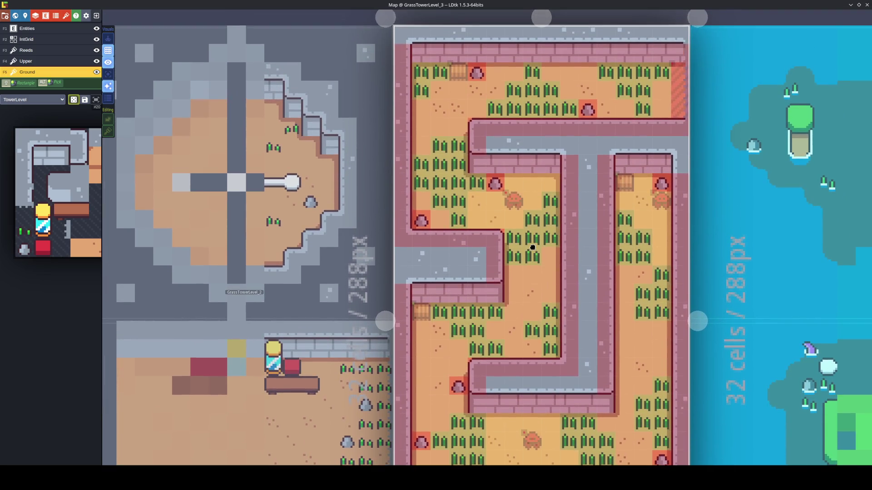
scroll(533, 248, "down", 5)
left_click(437, 324)
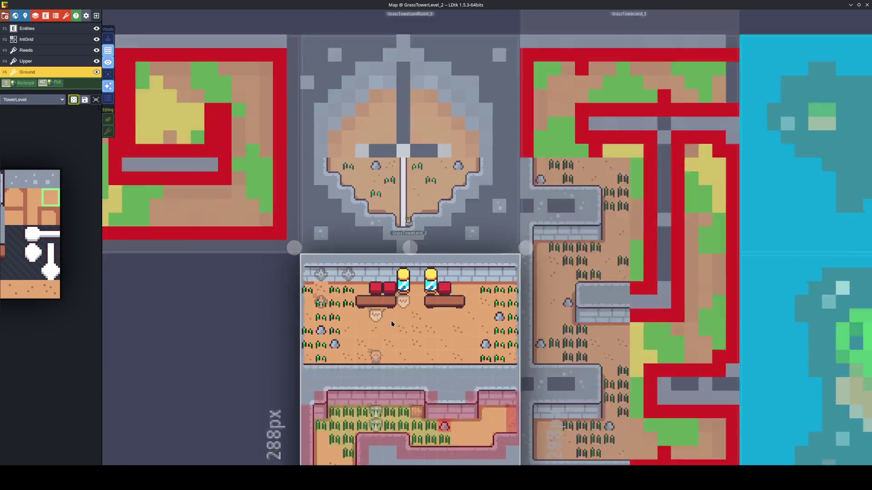
Back in GrassTowerLevel_3, paint one of the three grey floor-detail tiles into the grey corridor
scroll(391, 320, "down", 5)
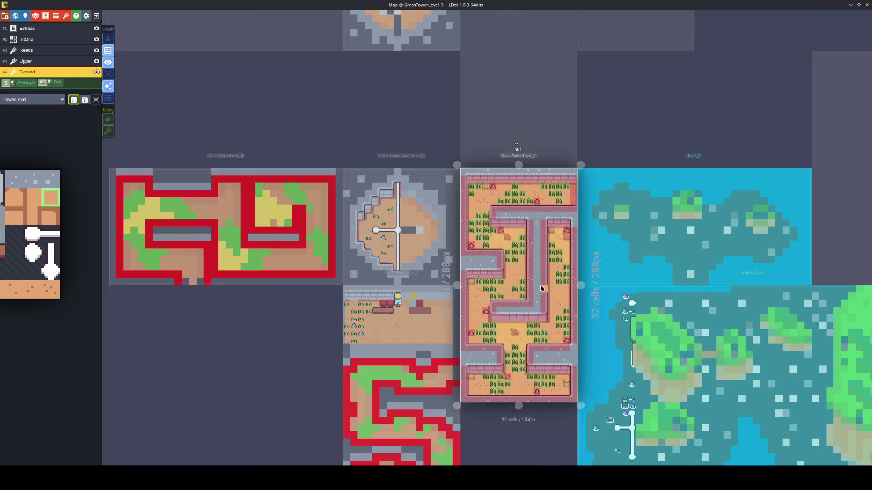
left_click(542, 285)
mouse_move(27, 177)
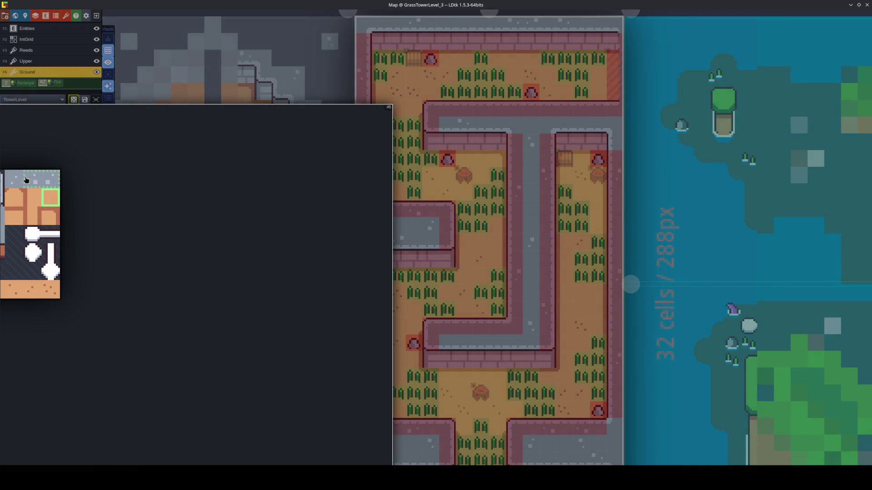
left_click_drag(17, 181, 51, 179)
left_click(542, 273)
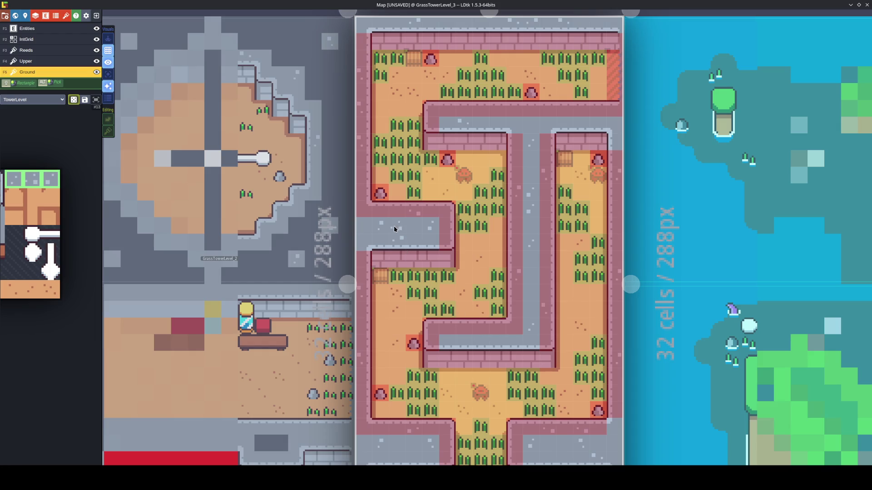
Toggle horizontal brush flip, save, then open GrassTowerLevel_4 from the world view
scroll(593, 306, "down", 3)
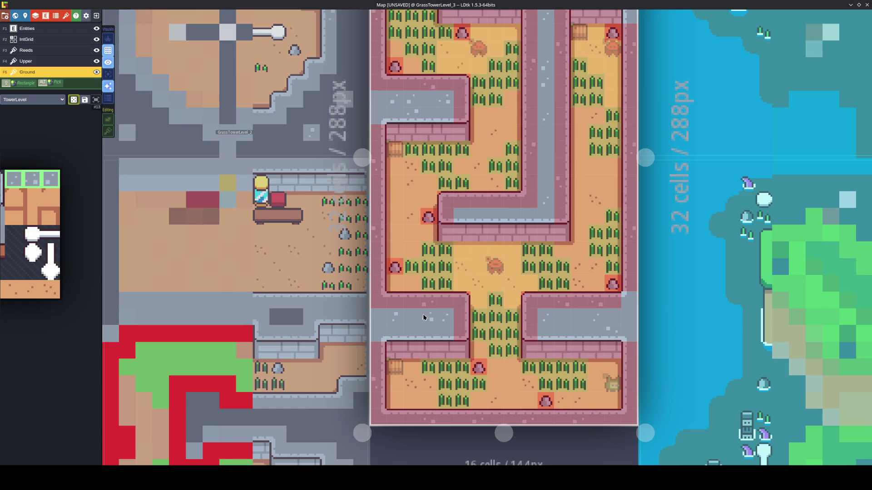
scroll(481, 263, "up", 5)
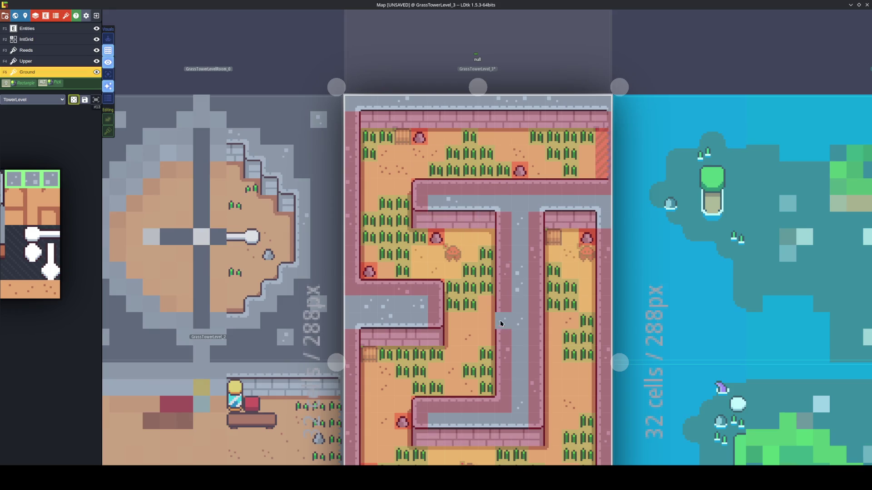
scroll(520, 95, "down", 5)
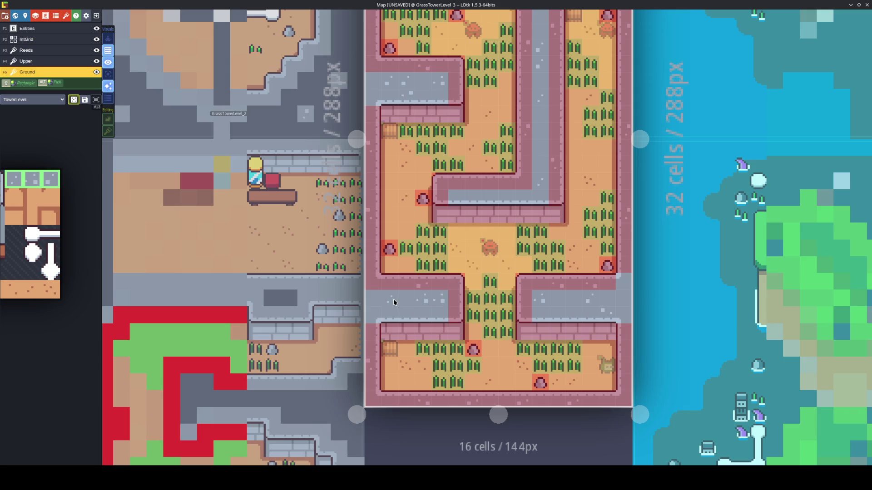
key("x")
key("x")
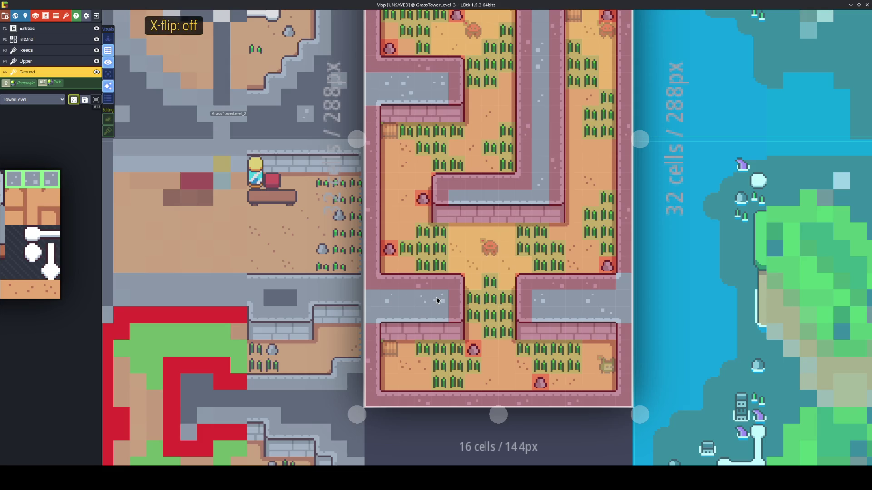
key("ctrl+s")
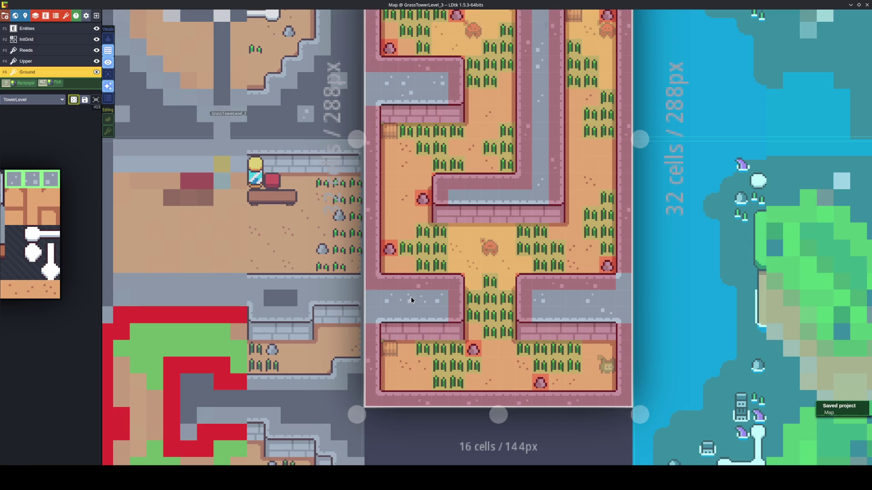
mouse_move(486, 113)
left_mouse_down()
mouse_move(502, 273)
mouse_move(473, 286)
left_mouse_up()
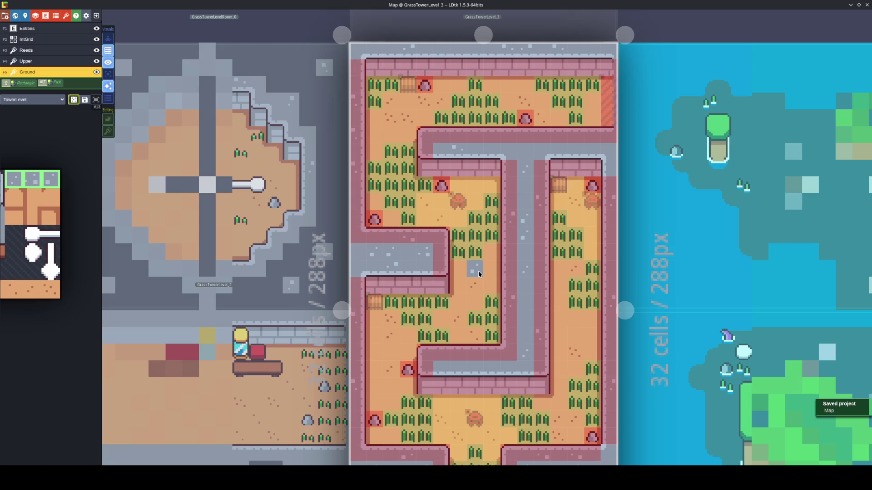
key("w")
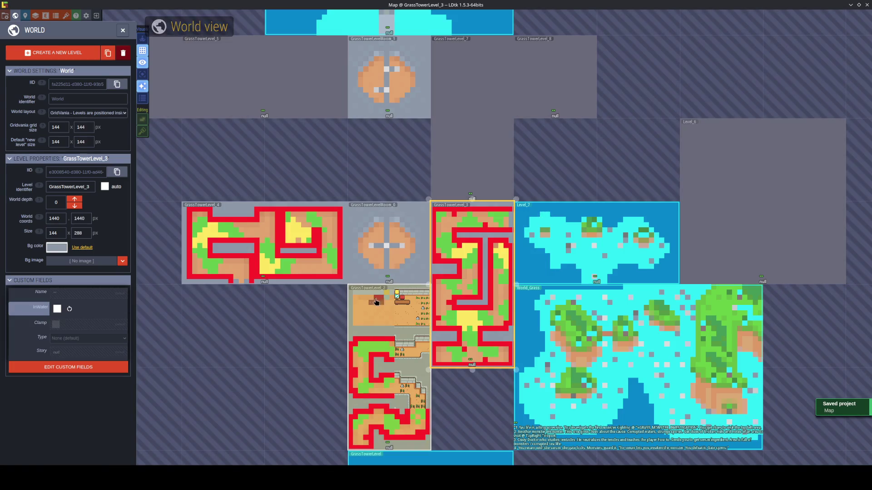
double_click(268, 245)
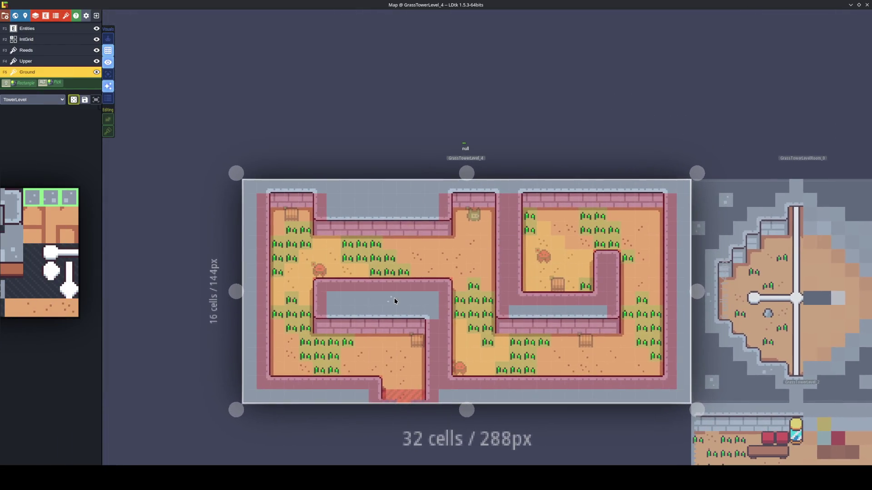
With an X/Y-flipped brush, paint dotted floor tiles down the left, along the bottom and up the right borders
left_click(410, 299)
key("x")
key("y")
left_click_drag(252, 212, 254, 355)
left_click_drag(271, 398, 502, 398)
left_click_drag(681, 362, 683, 207)
Save the project and pick a single floor-detail tile from the palette
key("ctrl+s")
mouse_move(73, 296)
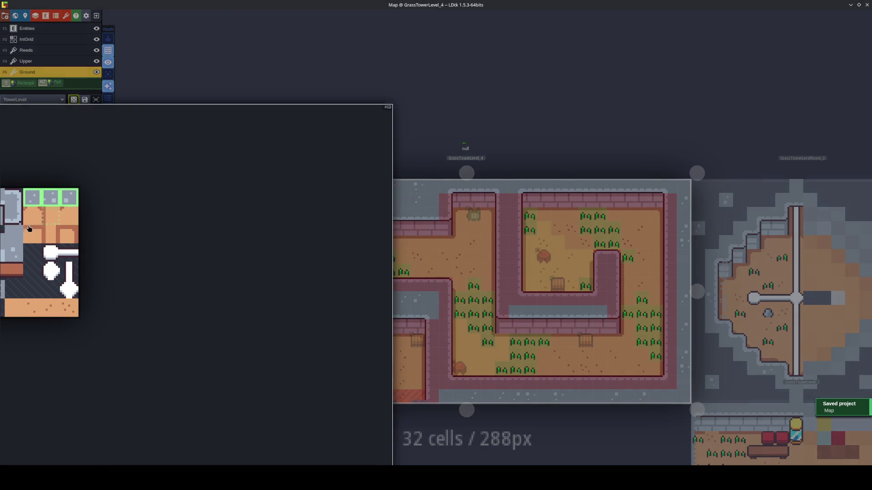
left_click(74, 243)
scroll(312, 345, "up", 2)
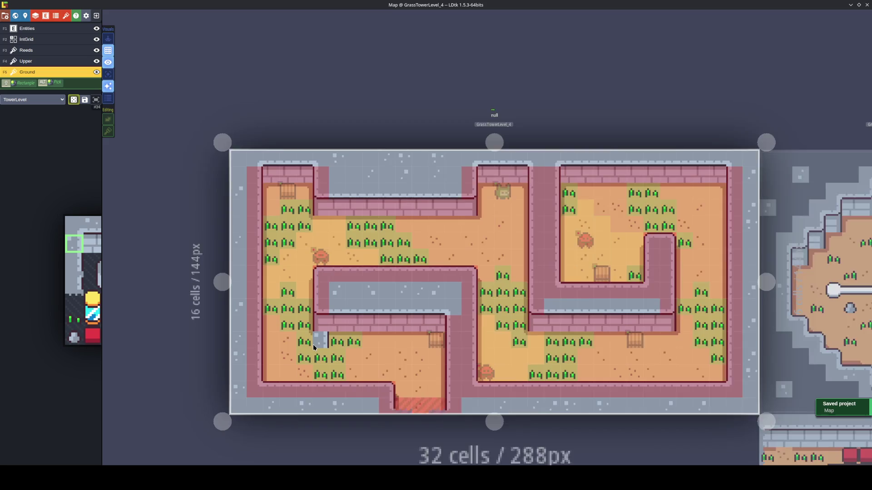
Place a grey detail tile on the left border and try vertical and horizontal brush flips
left_click(241, 219)
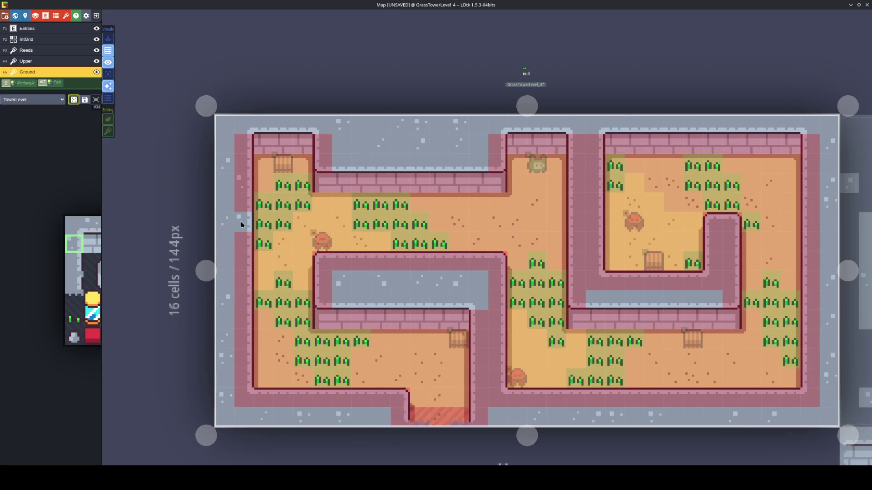
key("y")
key("y")
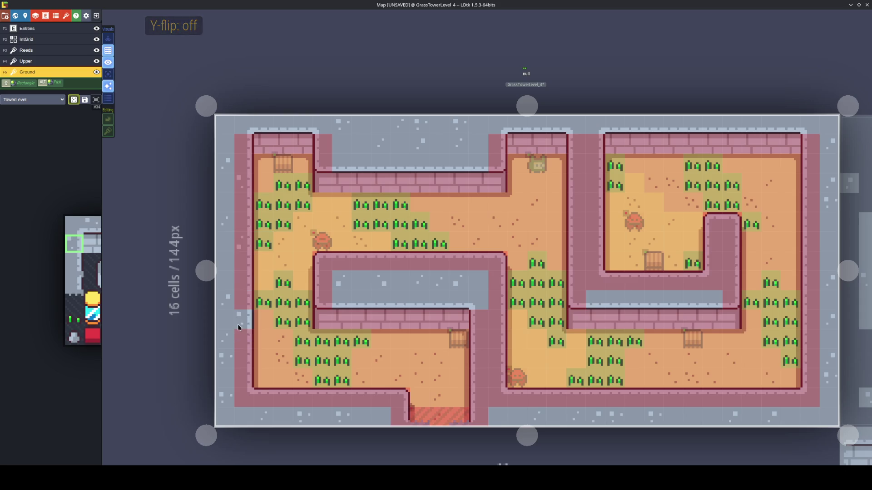
key("y")
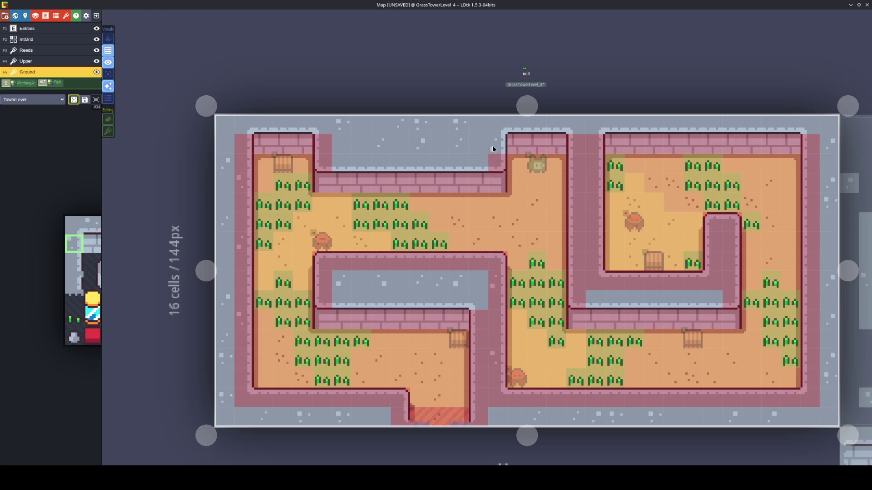
key("y")
key("y")
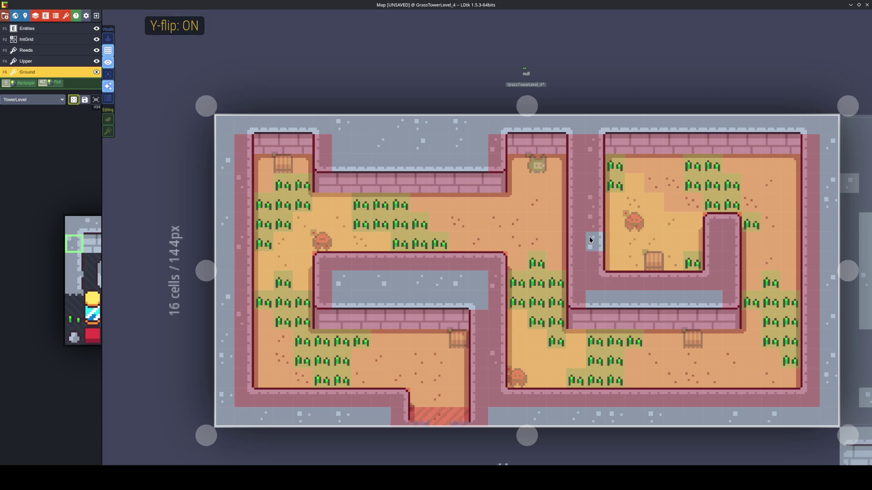
key("y")
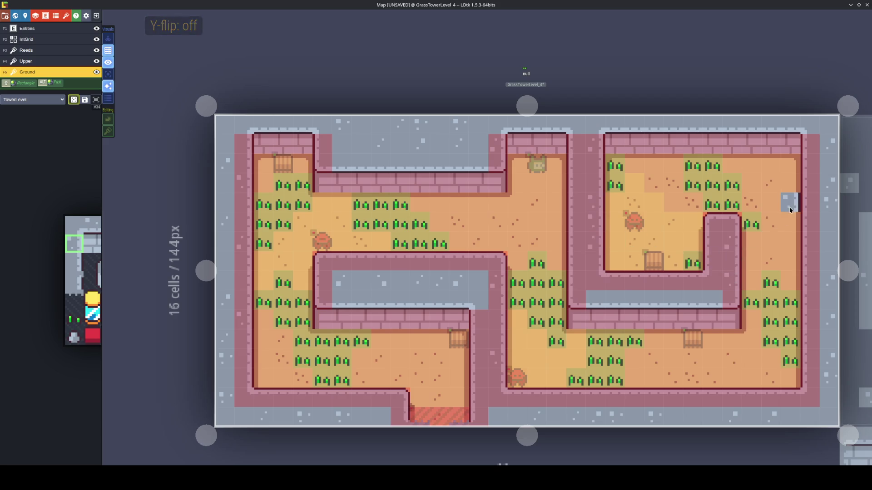
key("x")
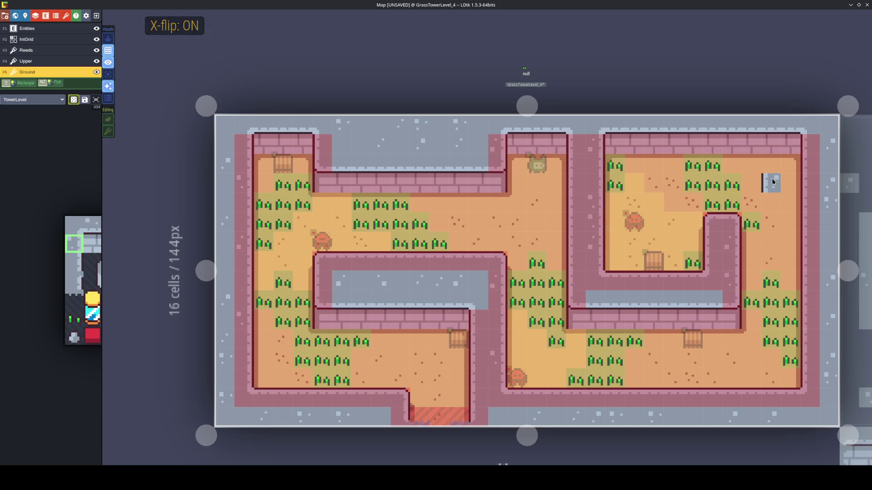
Set vertical flip on and stamp a detail tile in the upper corridor
key("u")
key("Escape")
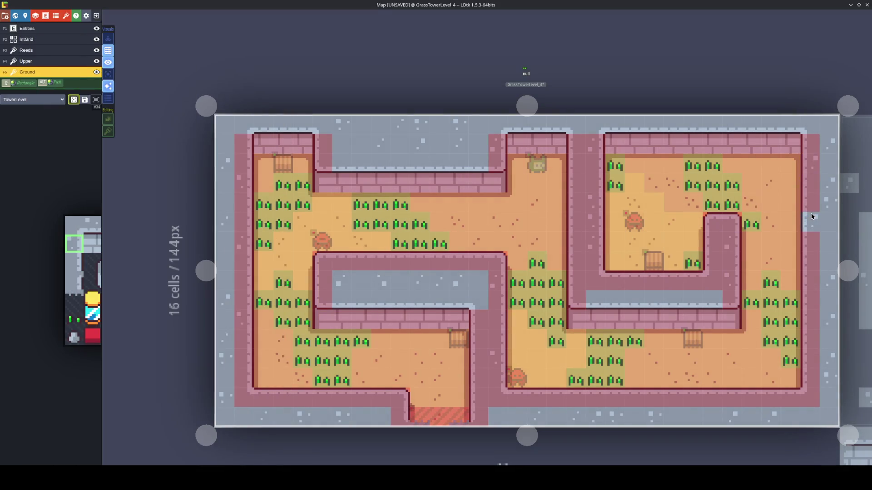
key("y")
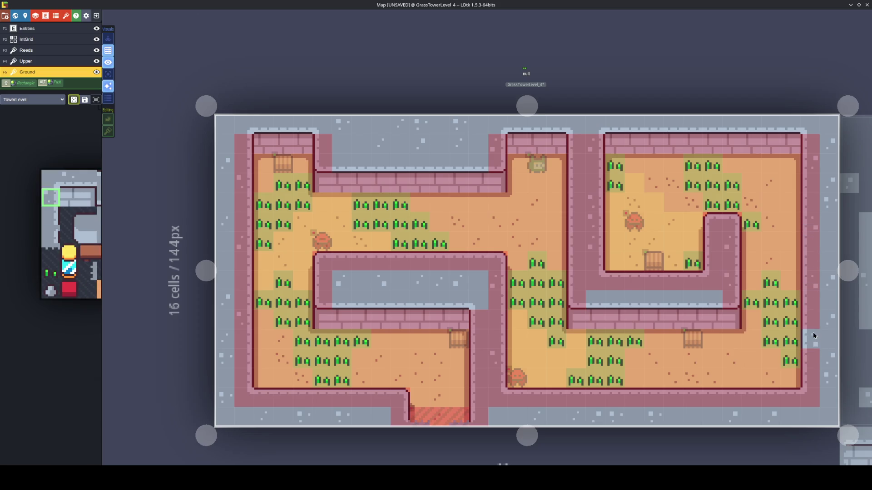
key("y")
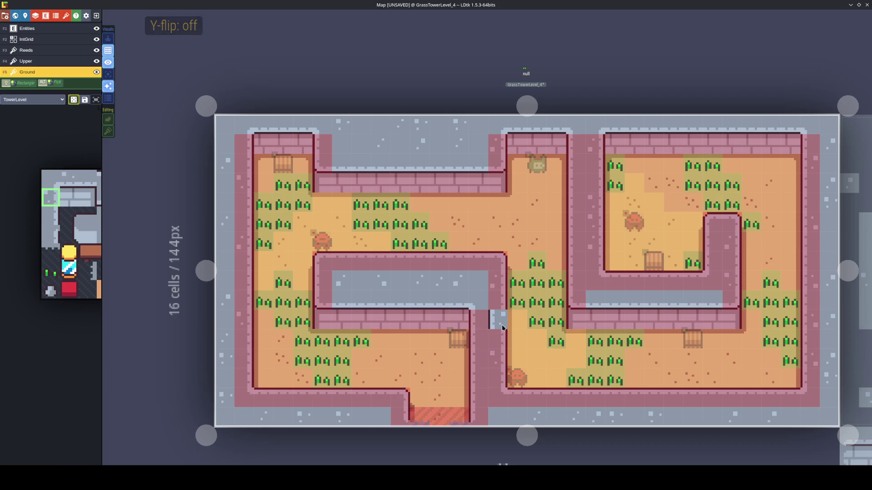
key("y")
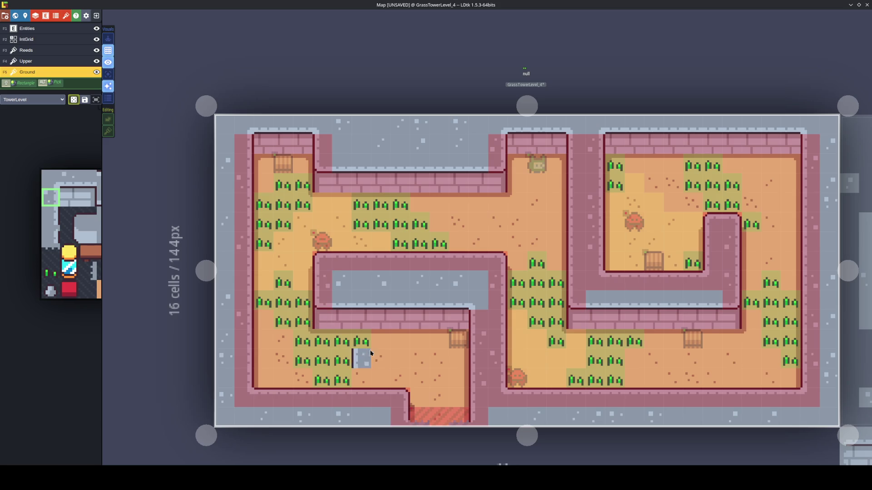
key("y")
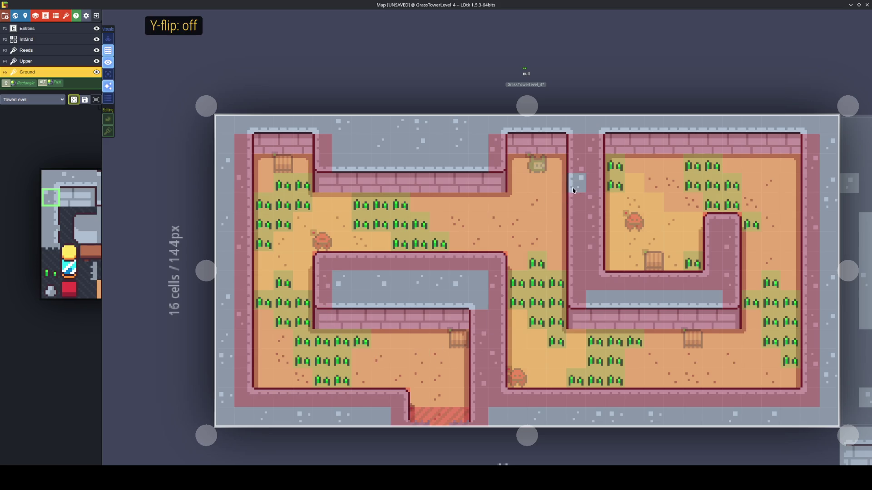
key("y")
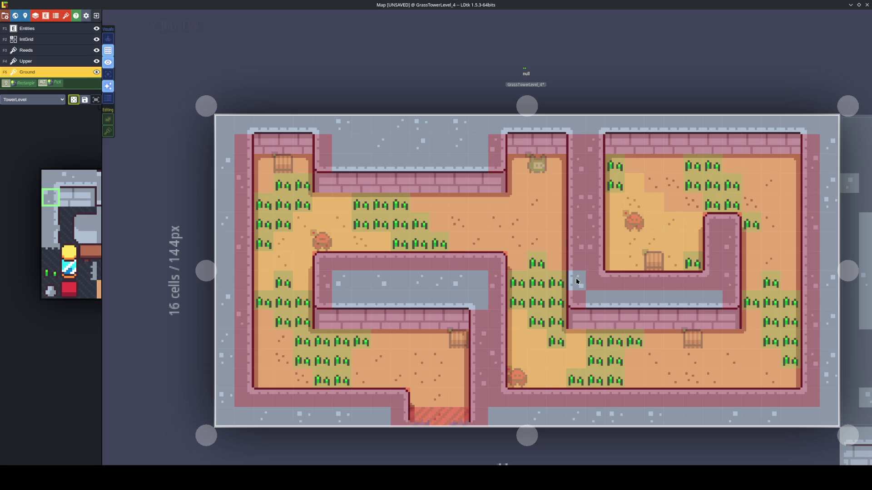
left_click(432, 231)
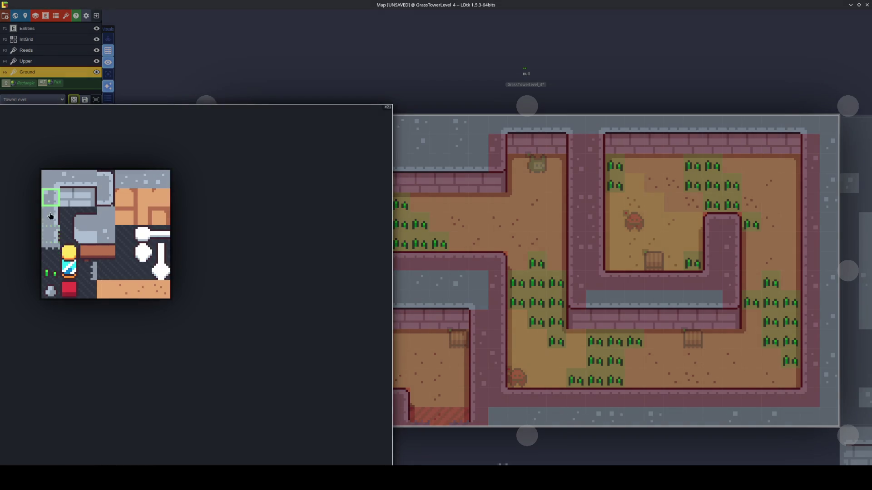
Choose another floor-detail tile with horizontal flip on, save, and show the whole world map
left_click(69, 179)
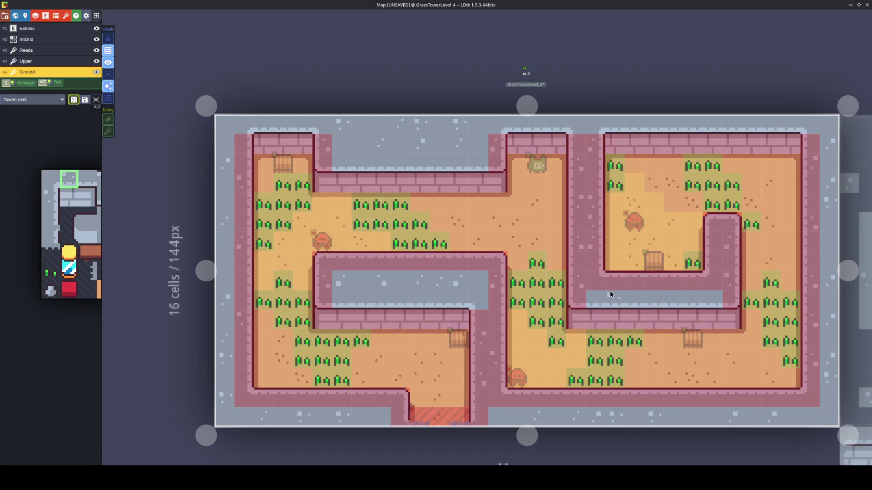
key("x")
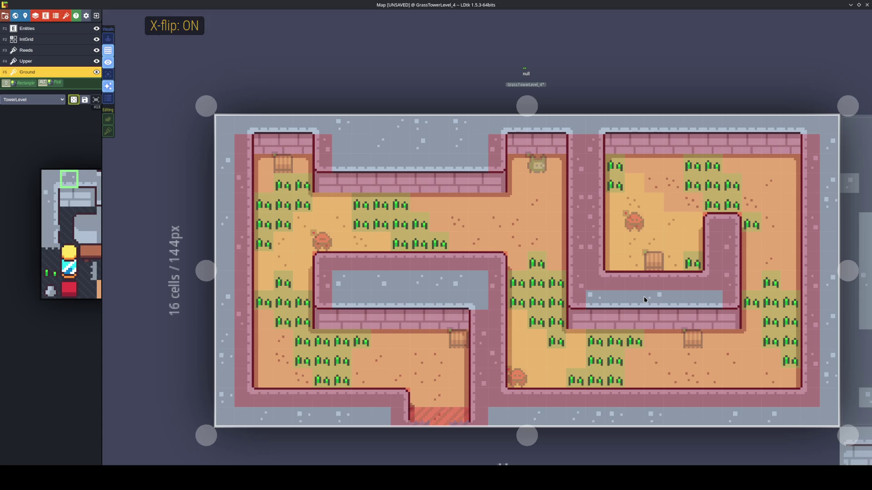
key("x")
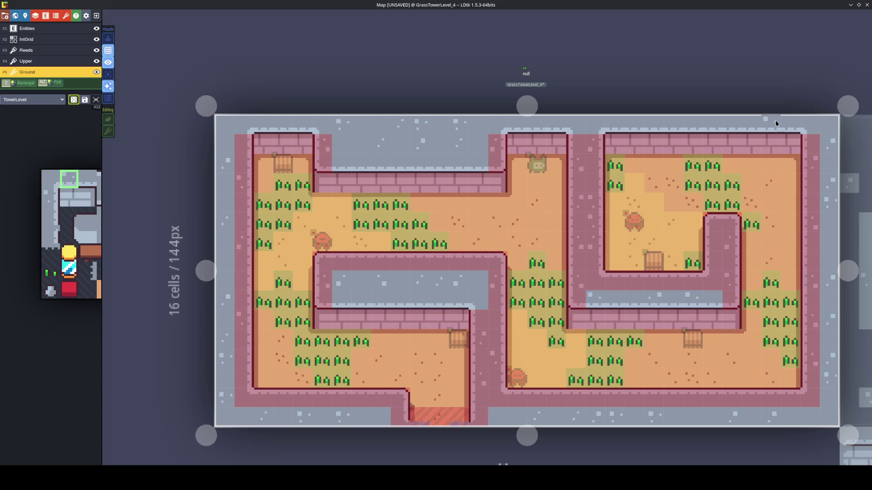
key("x")
key("x")
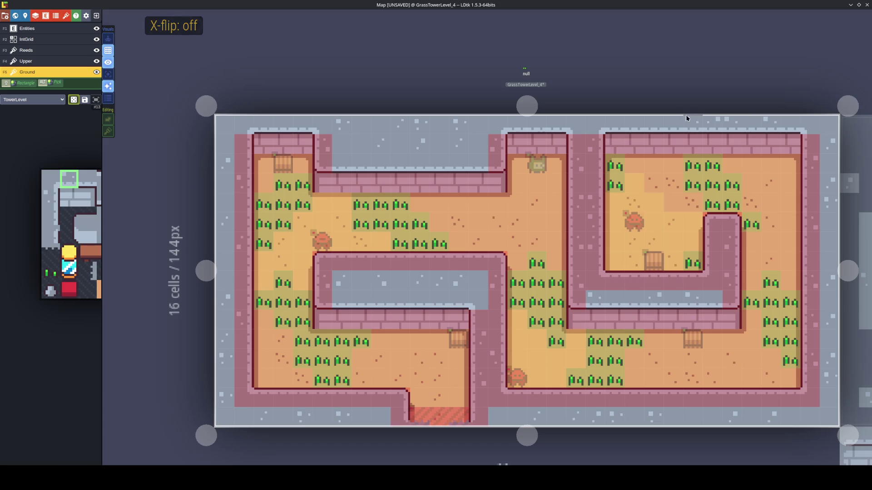
key("x")
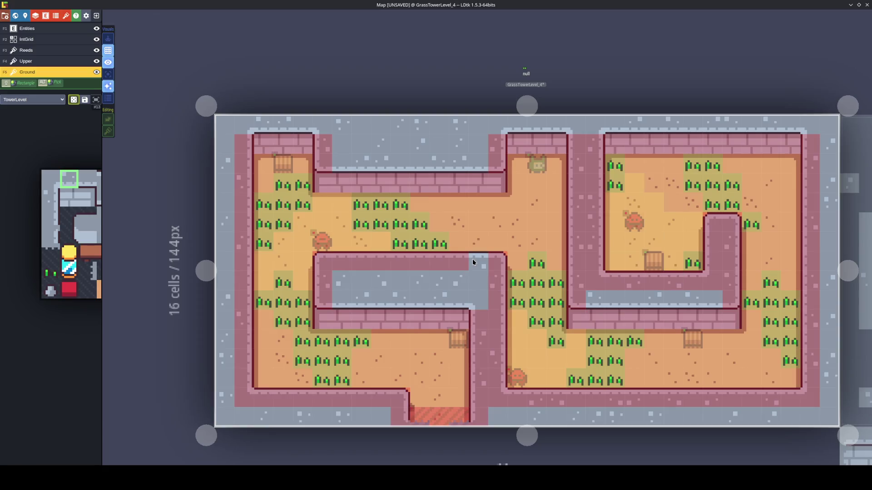
key("x")
key("x")
key("x")
key("x")
key("x")
key("x")
key("ctrl+s")
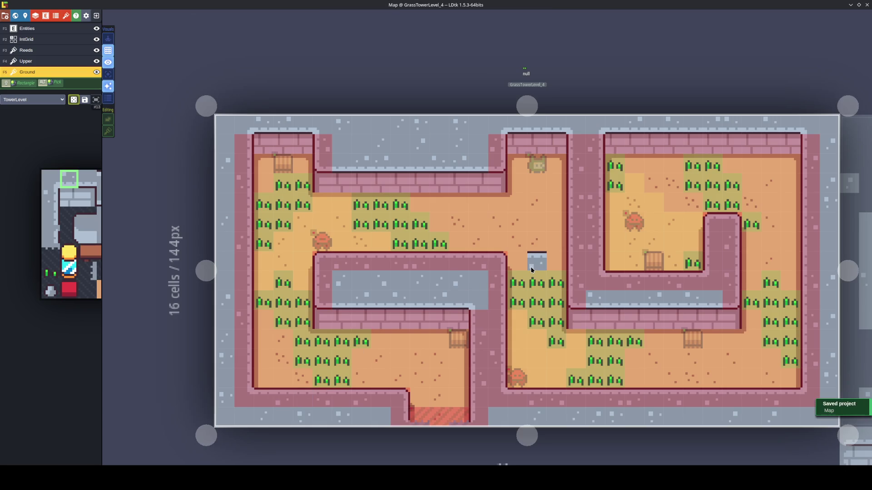
key("w")
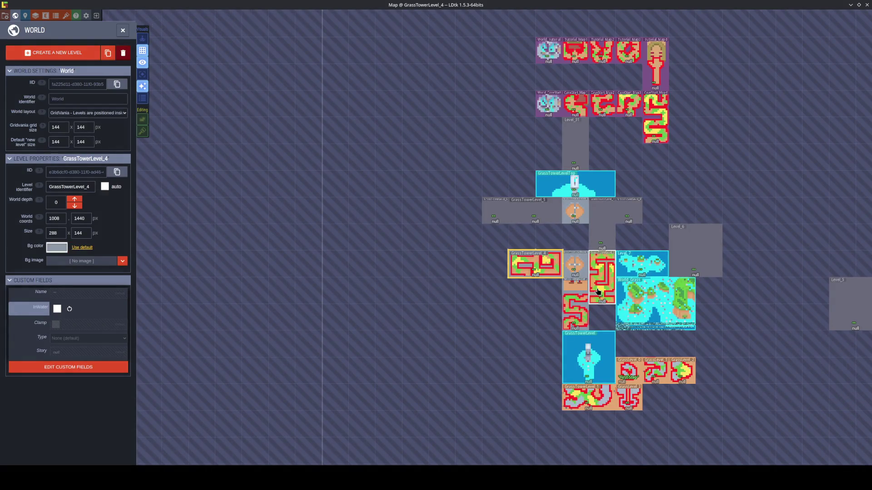
Save the Map project twice with the tower levels shown in world view
key("ctrl+s")
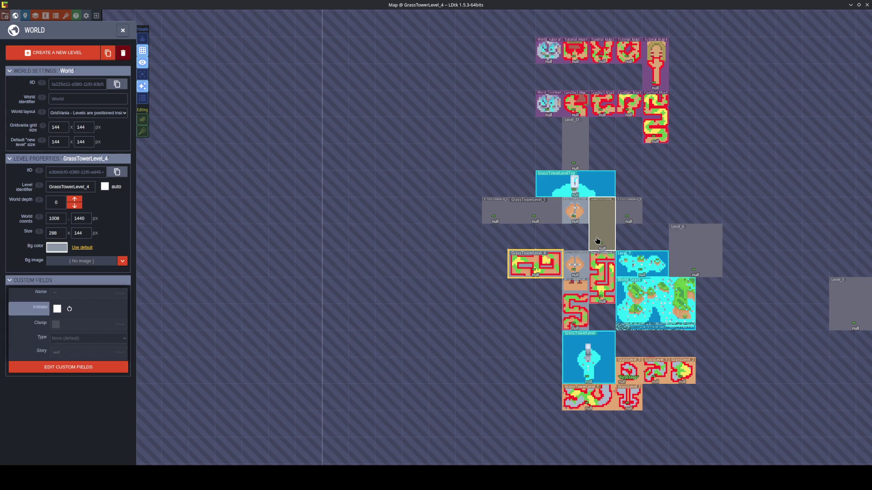
key("ctrl+s")
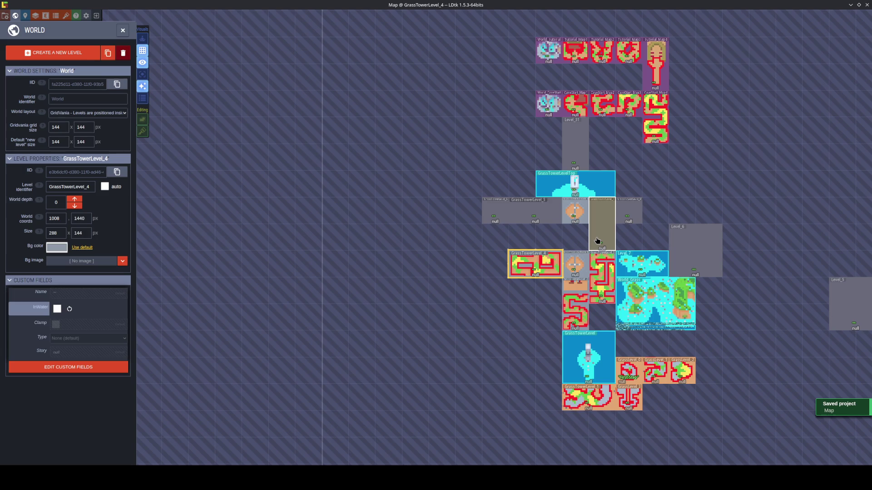